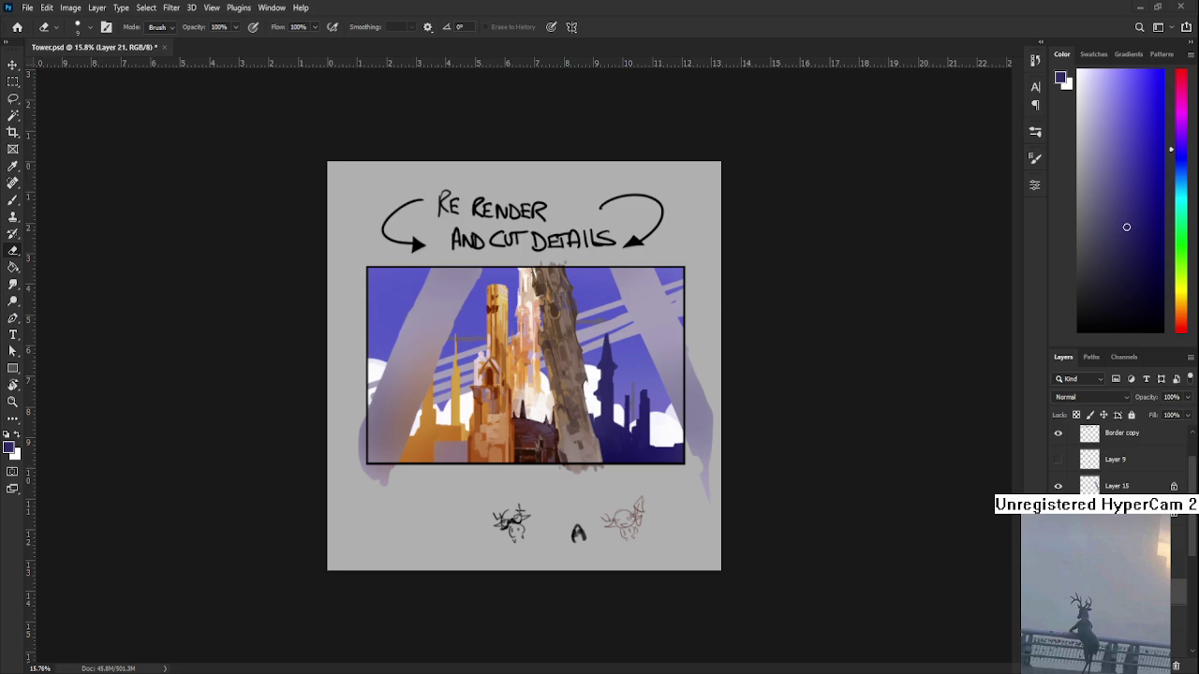
# - Zoom in and frame the right-hand towers, readying the Brush and Eraser
pyautogui.scroll(5, 577, 440)
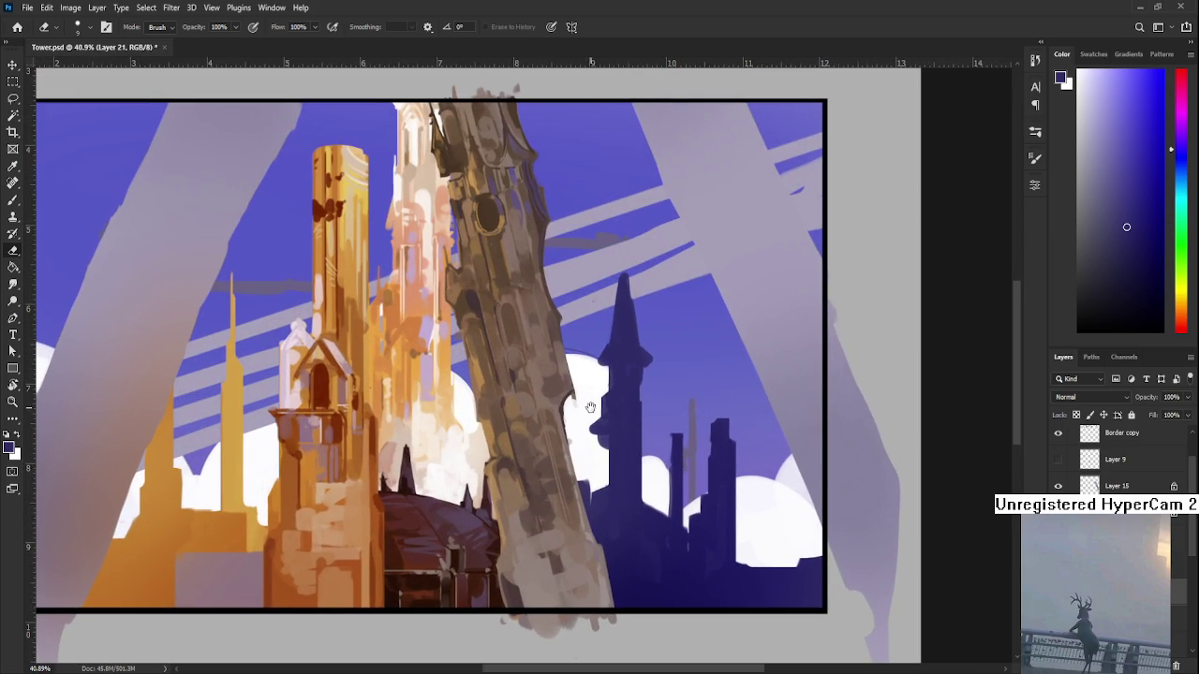
pyautogui.moveTo(590, 407); pyautogui.dragTo(577, 437)
pyautogui.press('b')
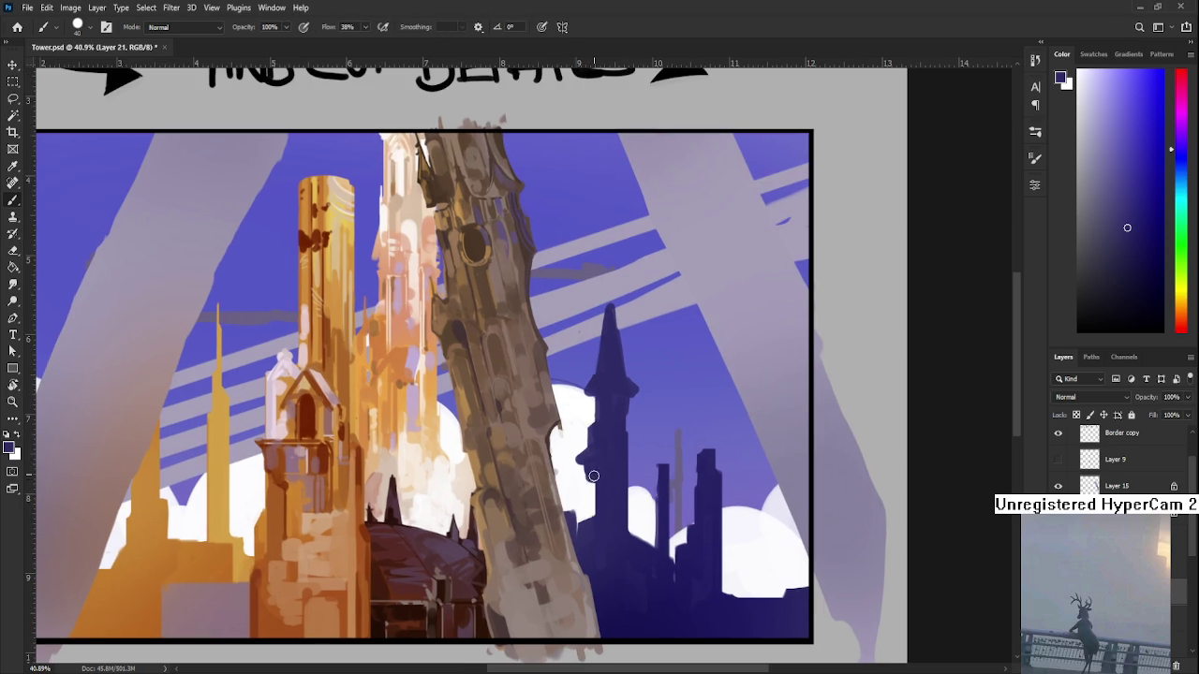
pyautogui.press('e')
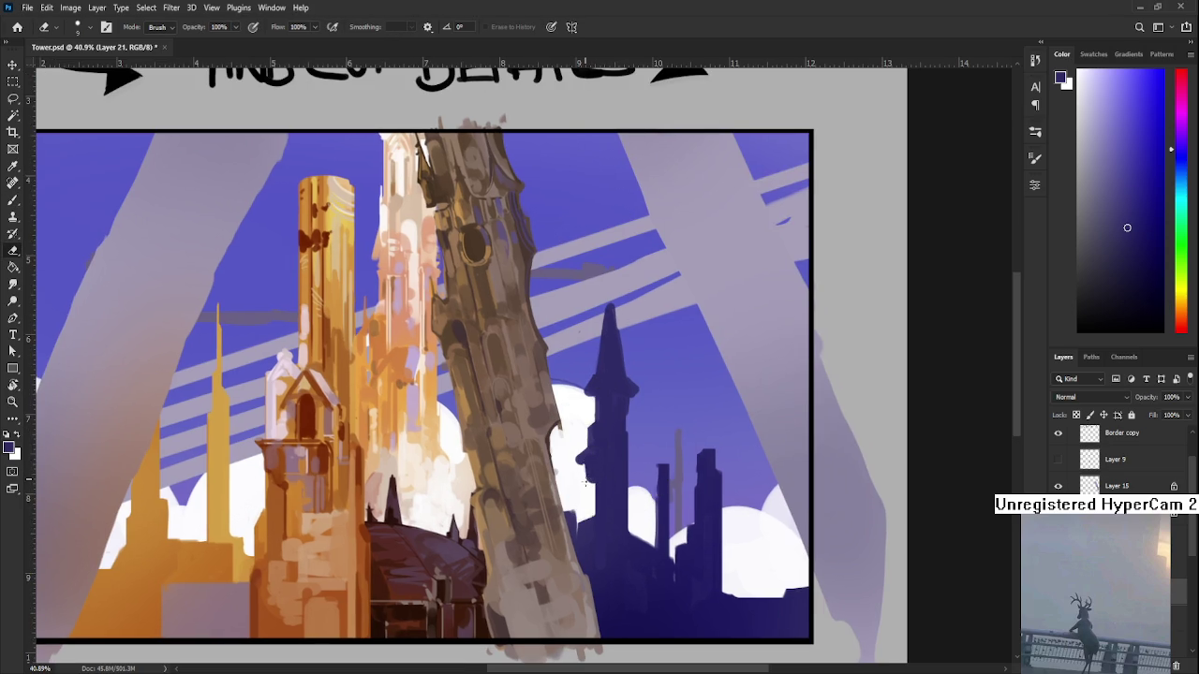
pyautogui.press('b')
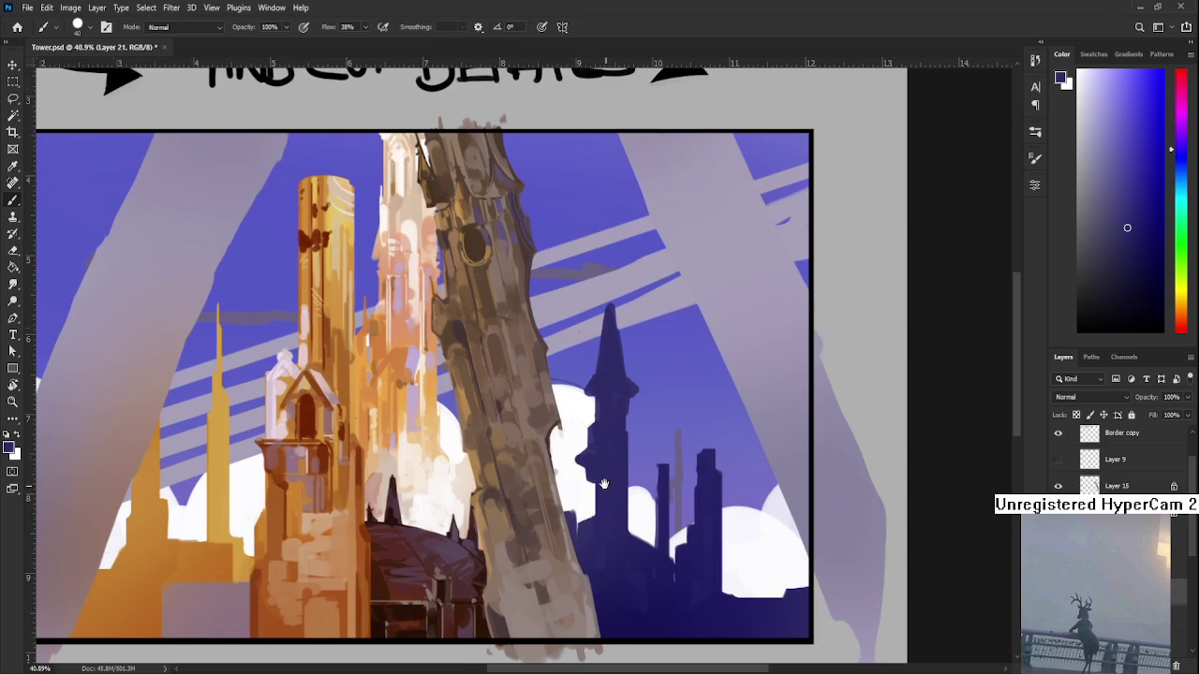
pyautogui.moveTo(605, 486); pyautogui.dragTo(609, 442)
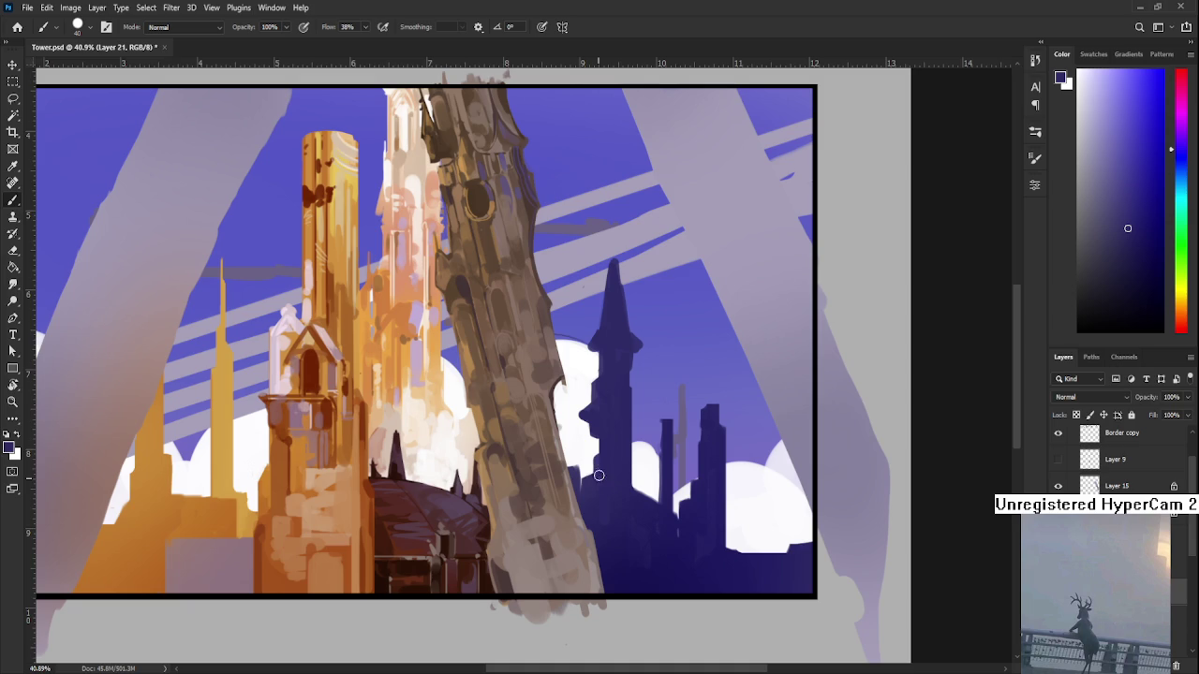
pyautogui.scroll(2, 601, 463)
# - Paint out the dark tower's right edge, then erase it back into shape
pyautogui.moveTo(599, 416); pyautogui.dragTo(616, 448)
pyautogui.press('e')
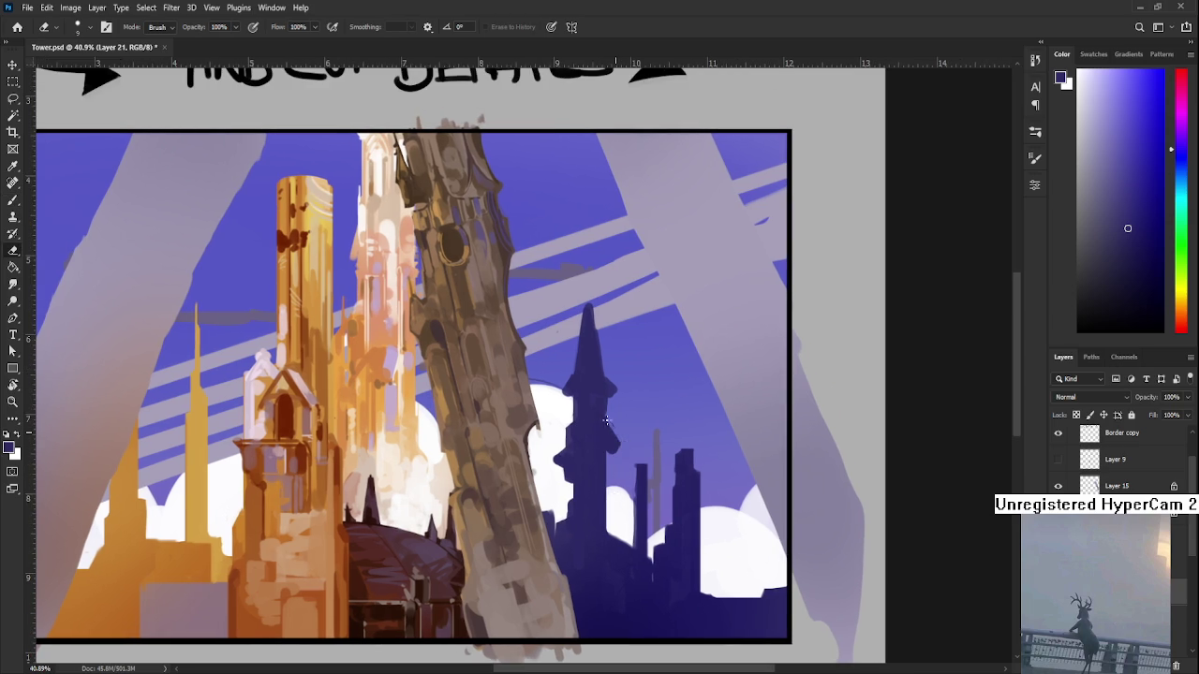
pyautogui.press('b')
pyautogui.moveTo(613, 452)
pyautogui.mouseDown()
pyautogui.moveTo(614, 496)
pyautogui.moveTo(616, 453)
pyautogui.mouseUp()
pyautogui.press('e')
pyautogui.press('b')
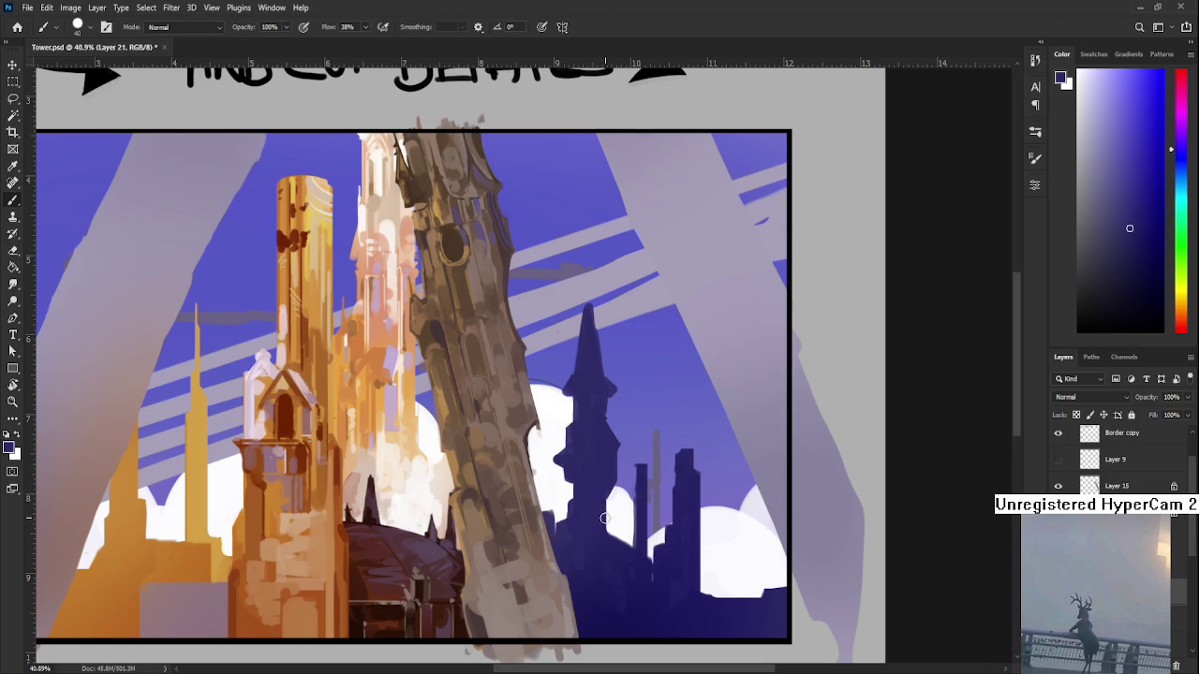
pyautogui.press('e')
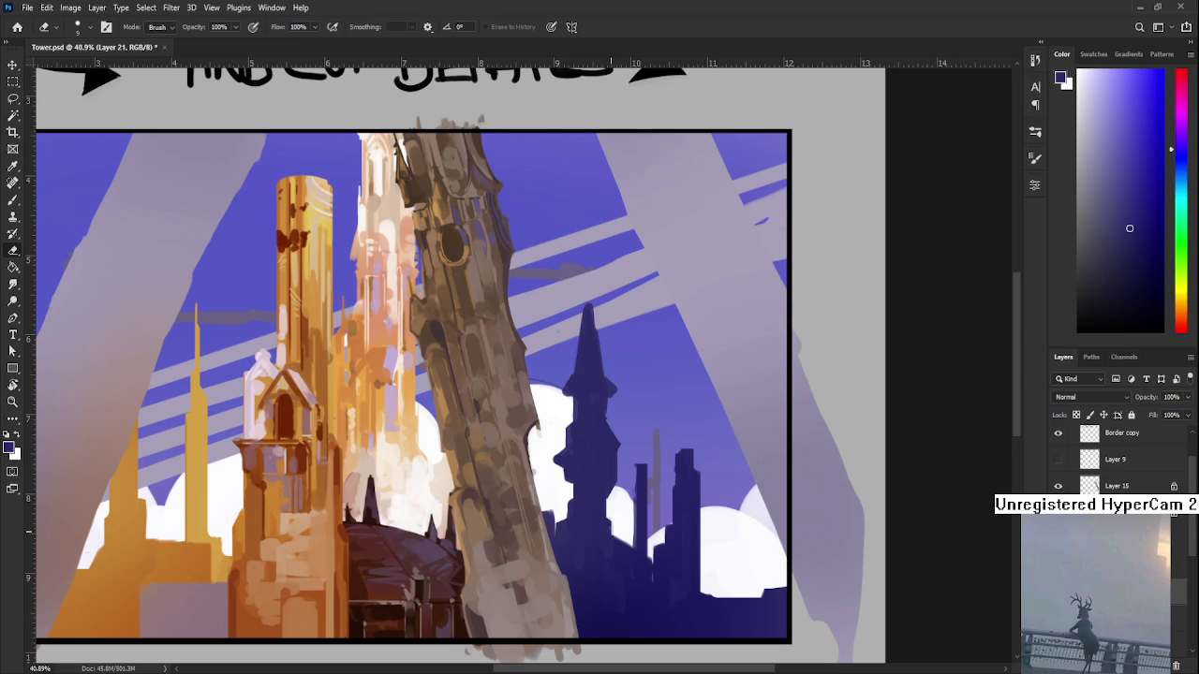
pyautogui.scroll(-3, 580, 506)
pyautogui.scroll(1, 580, 507)
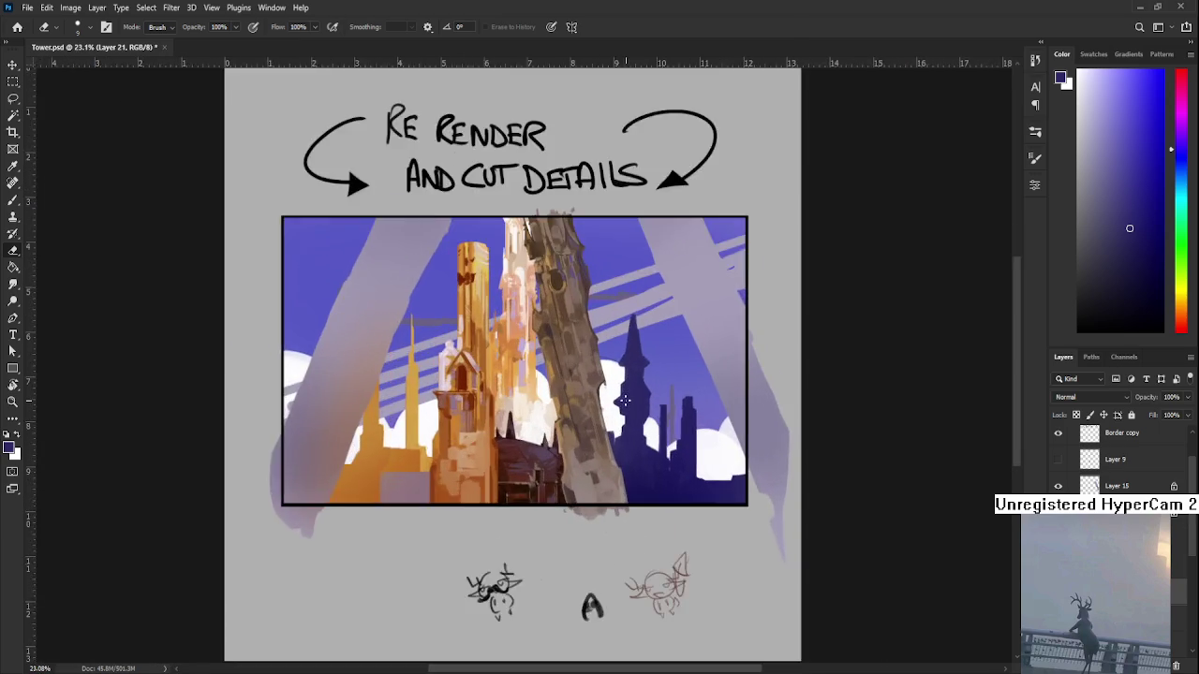
# - Frame the dark tower and choose a pale lavender paint colour
pyautogui.scroll(1, 580, 507)
pyautogui.scroll(2, 584, 500)
pyautogui.scroll(1, 584, 500)
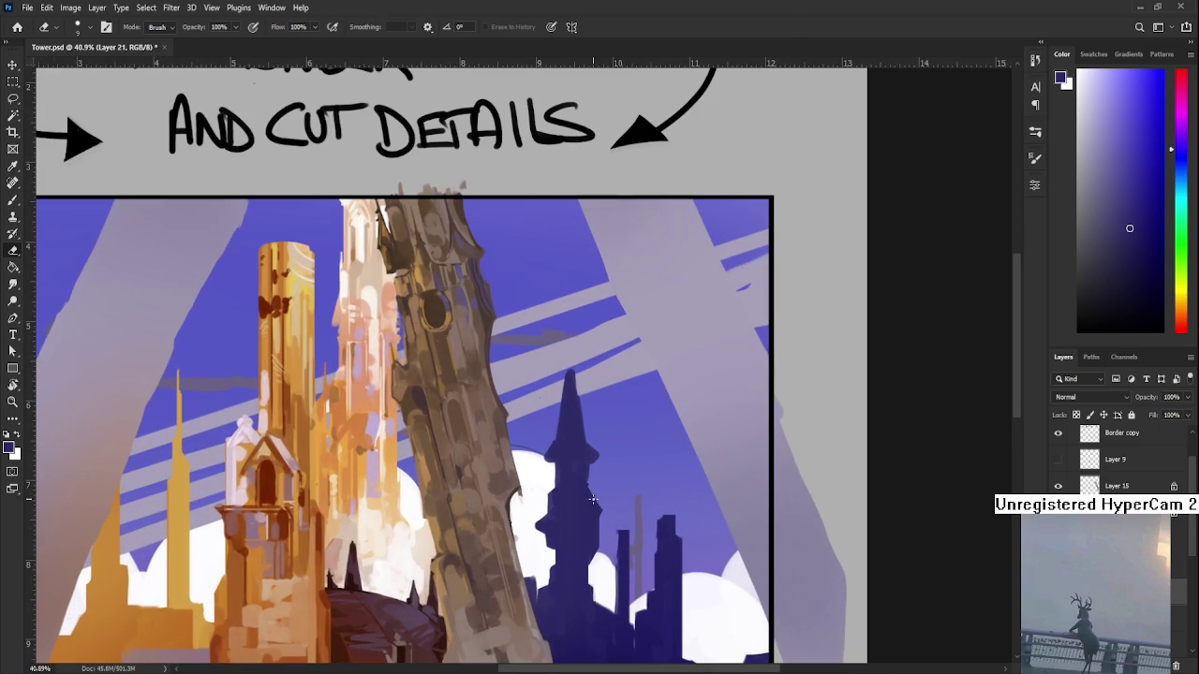
pyautogui.scroll(-1, 559, 481)
pyautogui.press('b')
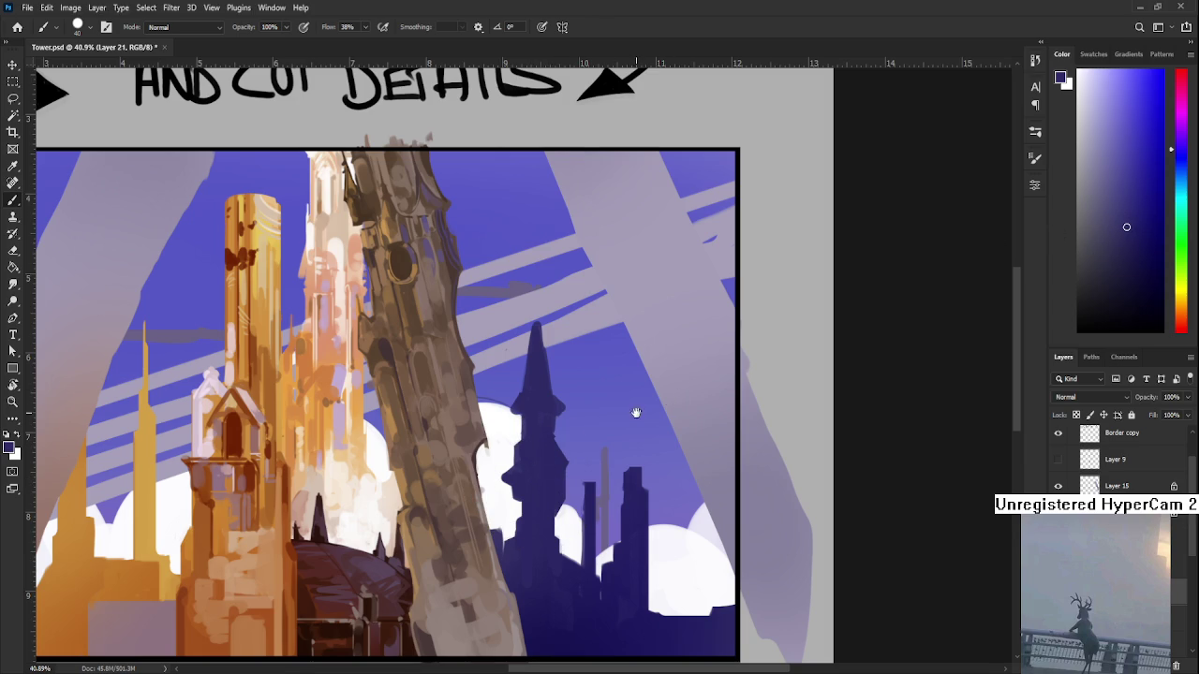
pyautogui.moveTo(636, 412); pyautogui.dragTo(677, 346)
pyautogui.moveTo(1123, 231); pyautogui.dragTo(1091, 194)
pyautogui.moveTo(697, 414); pyautogui.dragTo(711, 427)
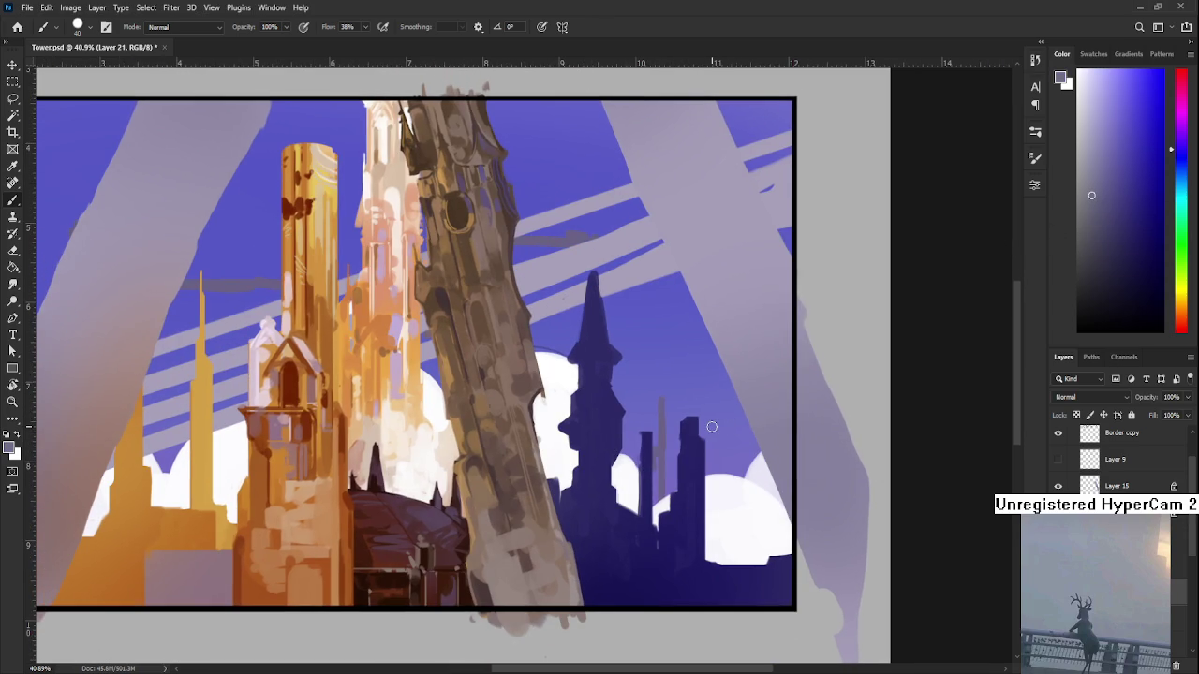
# - Paint pale lavender strokes on the dark tower, undo them, and repaint part dark
pyautogui.moveTo(590, 408); pyautogui.dragTo(592, 468)
pyautogui.hotkey('ctrl', 'z')
pyautogui.moveTo(590, 405); pyautogui.dragTo(592, 440)
pyautogui.hotkey('ctrl', 'z')
pyautogui.scroll(3, 590, 441)
pyautogui.keyDown('alt'); pyautogui.click(588, 457); pyautogui.keyUp('alt')
pyautogui.moveTo(592, 463); pyautogui.dragTo(588, 470)
pyautogui.keyDown('alt'); pyautogui.click(588, 453); pyautogui.keyUp('alt')
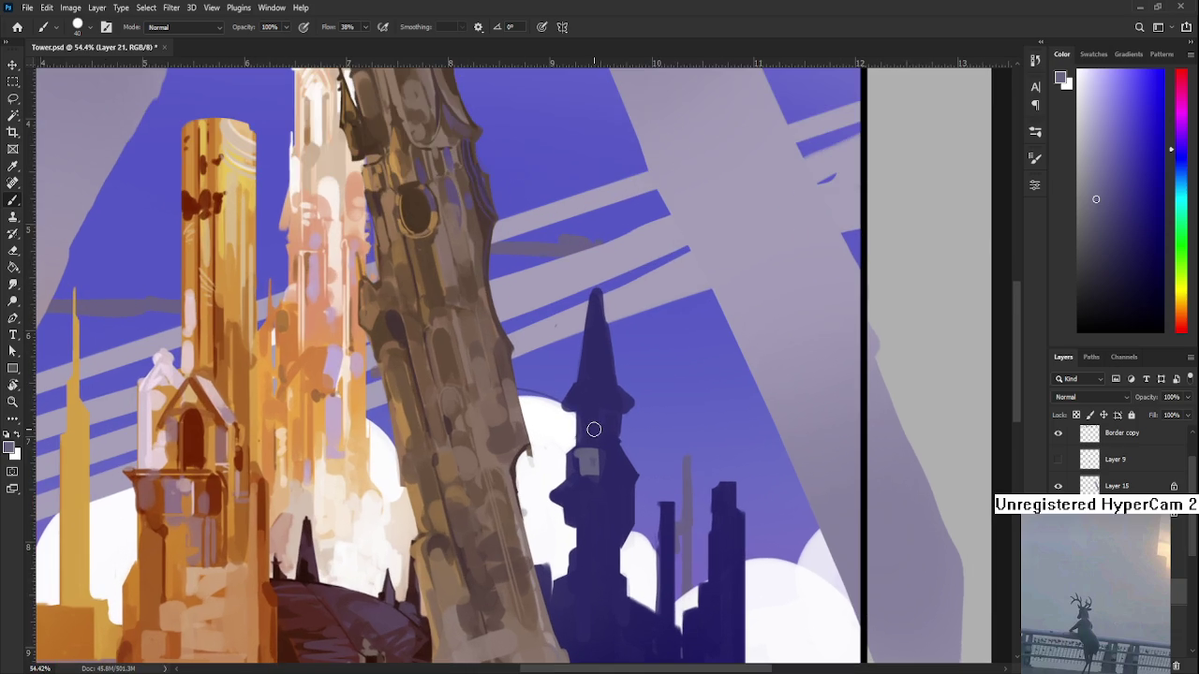
pyautogui.scroll(2, 594, 429)
# - Sample several tower shades and paint strokes along the dark tower's left edge
pyautogui.keyDown('alt'); pyautogui.click(594, 462); pyautogui.keyUp('alt')
pyautogui.keyDown('alt'); pyautogui.click(578, 487); pyautogui.keyUp('alt')
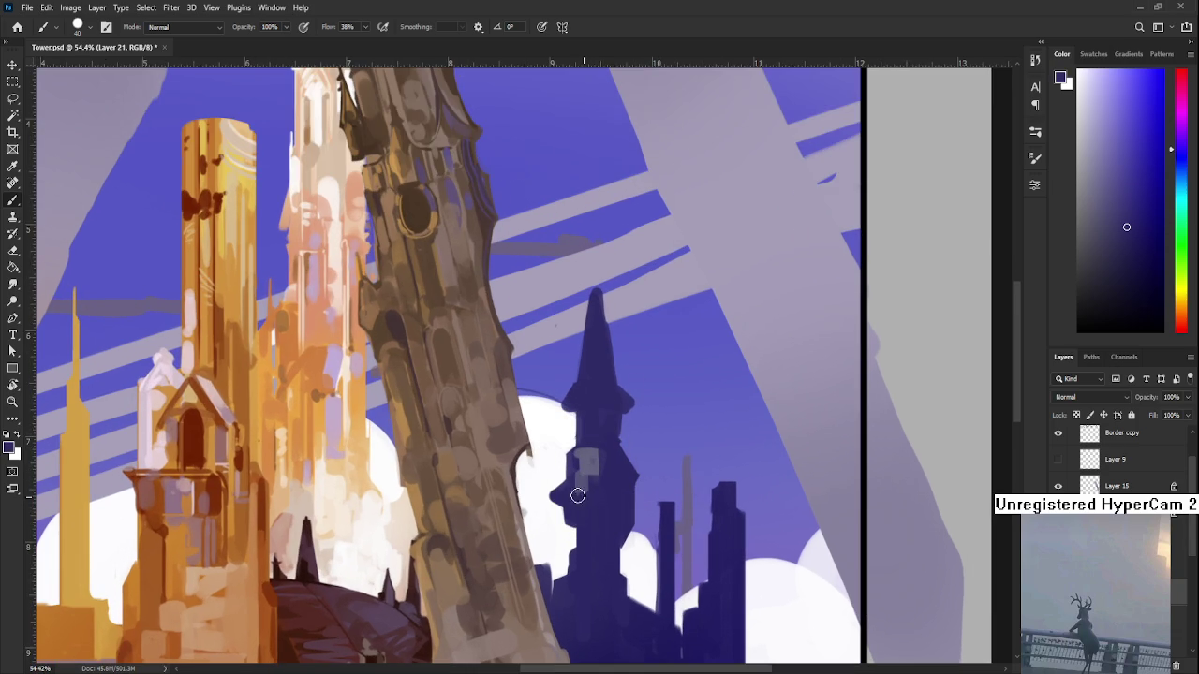
pyautogui.keyDown('alt'); pyautogui.click(602, 475); pyautogui.keyUp('alt')
pyautogui.keyDown('alt'); pyautogui.click(603, 461); pyautogui.keyUp('alt')
pyautogui.keyDown('alt'); pyautogui.click(587, 463); pyautogui.keyUp('alt')
pyautogui.keyDown('alt'); pyautogui.click(588, 473); pyautogui.keyUp('alt')
pyautogui.keyDown('alt'); pyautogui.click(590, 457); pyautogui.keyUp('alt')
pyautogui.keyDown('alt'); pyautogui.click(596, 441); pyautogui.keyUp('alt')
pyautogui.keyDown('alt'); pyautogui.click(584, 475); pyautogui.keyUp('alt')
pyautogui.keyDown('alt'); pyautogui.click(572, 483); pyautogui.keyUp('alt')
pyautogui.moveTo(568, 481)
pyautogui.mouseDown()
pyautogui.moveTo(562, 495)
pyautogui.moveTo(573, 496)
pyautogui.mouseUp()
pyautogui.keyDown('alt'); pyautogui.click(572, 494); pyautogui.keyUp('alt')
# - Paint a thin light band across the dark tower below its top section
pyautogui.scroll(-3, 590, 459)
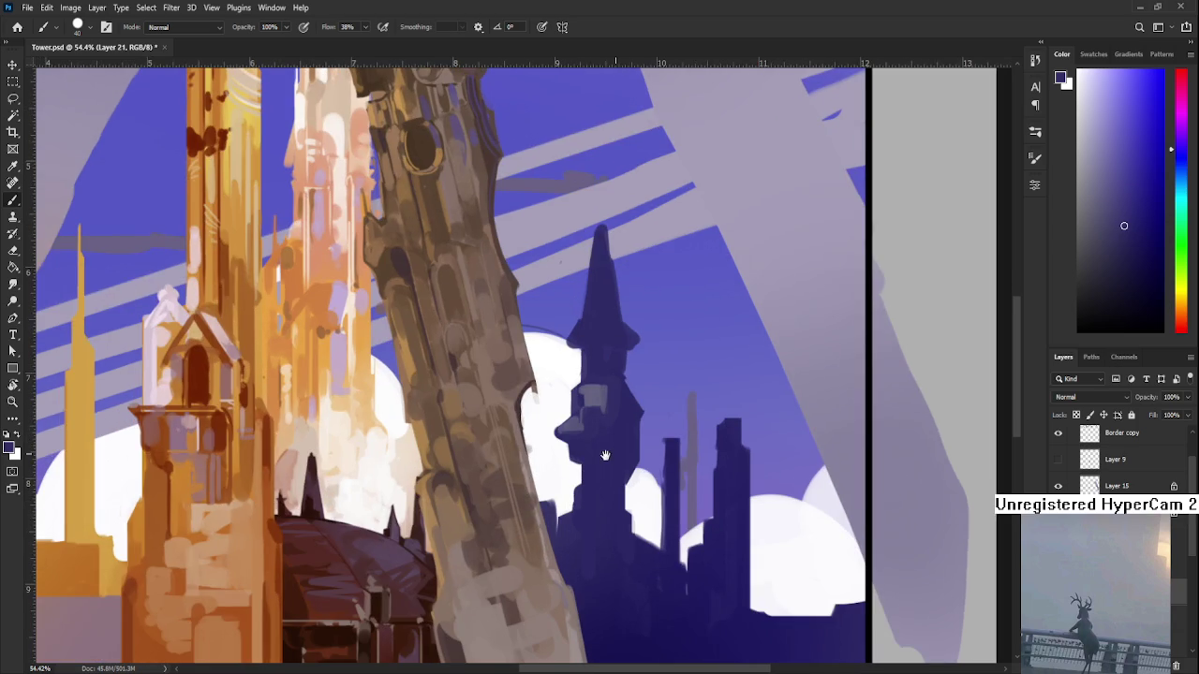
pyautogui.hscroll(1, 611, 421)
pyautogui.keyDown('alt'); pyautogui.click(588, 386); pyautogui.keyUp('alt')
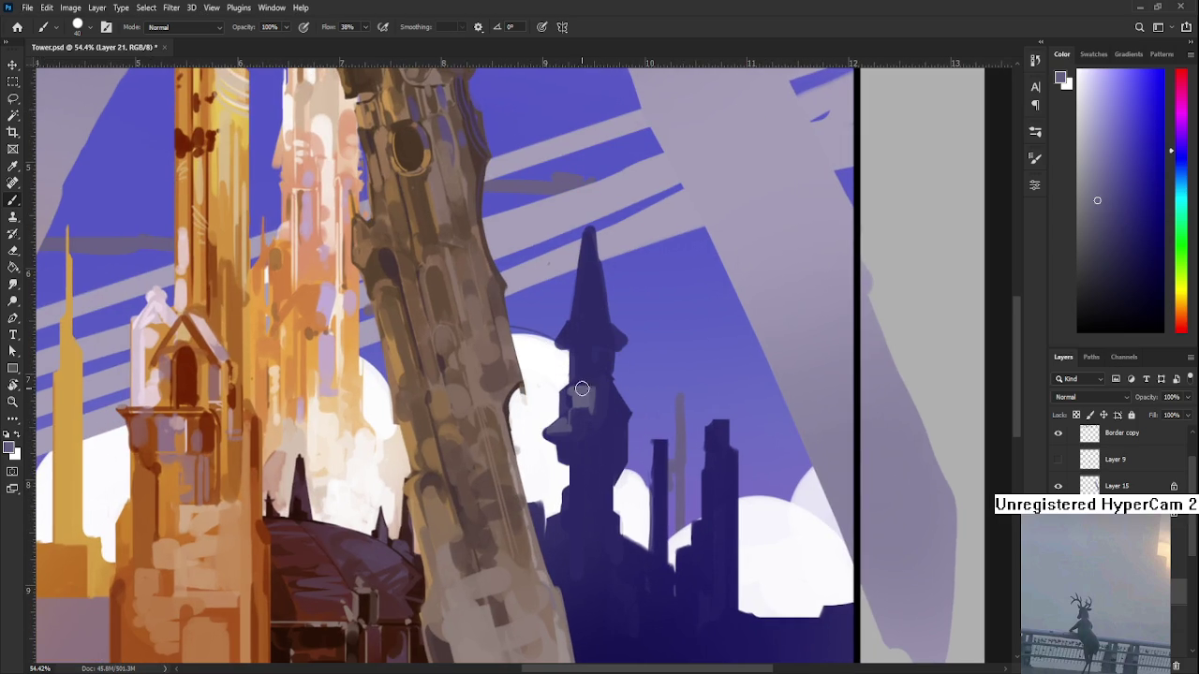
pyautogui.moveTo(568, 378)
pyautogui.mouseDown()
pyautogui.moveTo(614, 378)
pyautogui.moveTo(568, 380)
pyautogui.moveTo(614, 378)
pyautogui.moveTo(571, 471)
pyautogui.mouseUp()
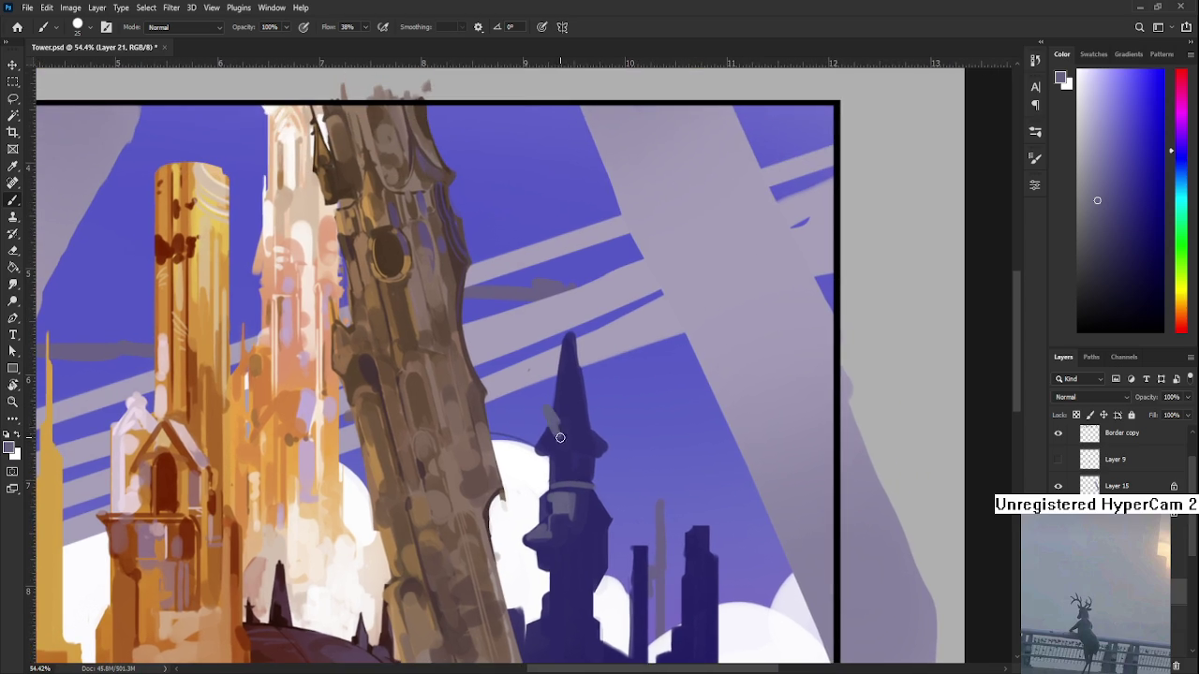
pyautogui.keyDown('alt'); pyautogui.click(554, 429); pyautogui.keyUp('alt')
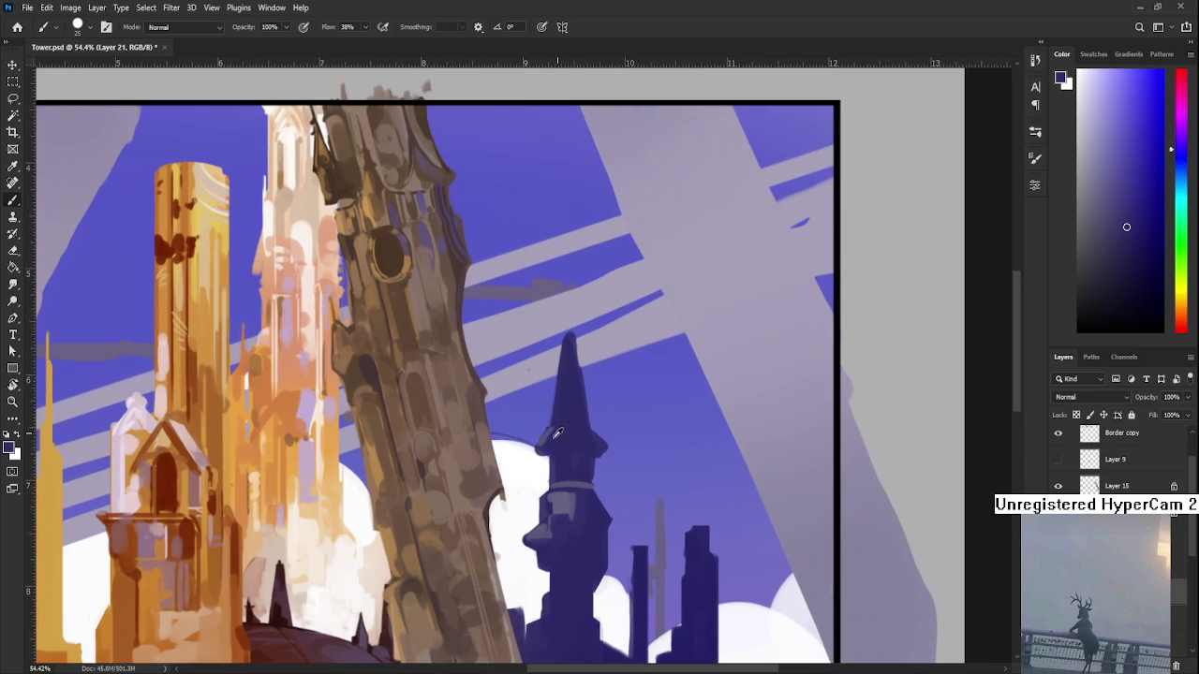
pyautogui.moveTo(551, 431)
pyautogui.mouseDown()
pyautogui.moveTo(549, 473)
pyautogui.moveTo(549, 415)
pyautogui.mouseUp()
pyautogui.scroll(-5, 549, 415)
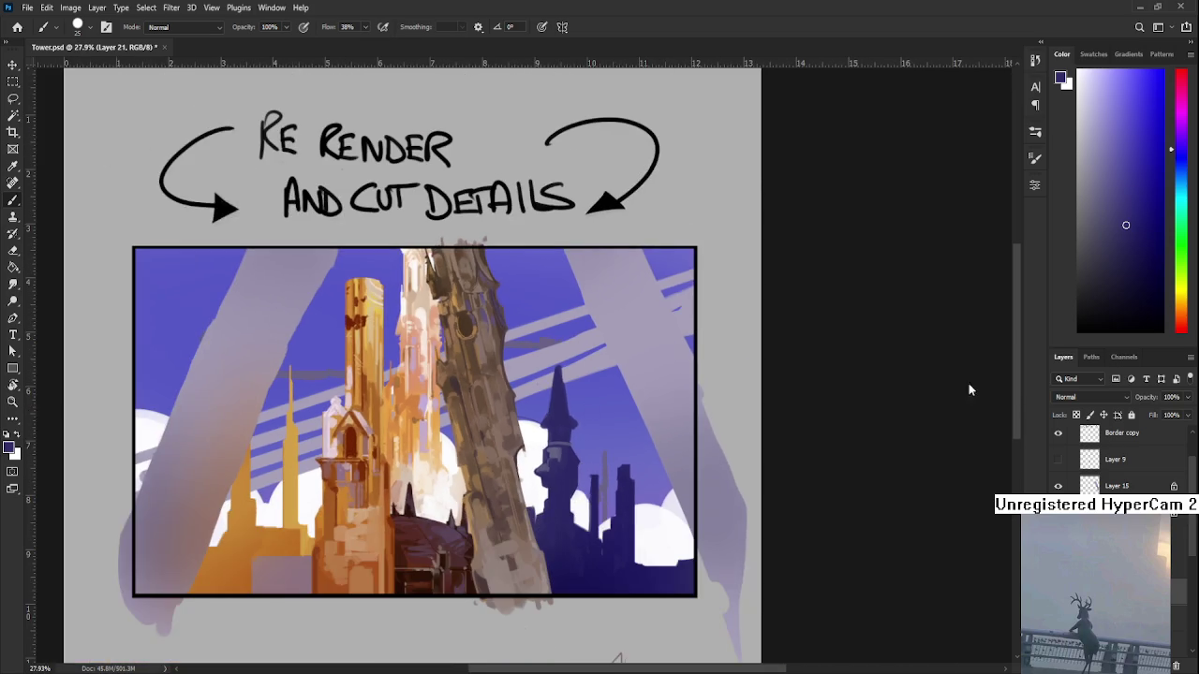
# - Zoom in and toggle the Hue/Saturation layer on and off to check values
pyautogui.hotkey('ctrl', '+')
pyautogui.scroll(2, 1059, 471)
pyautogui.click(1058, 455)
pyautogui.click(1058, 454)
pyautogui.scroll(1, 530, 576)
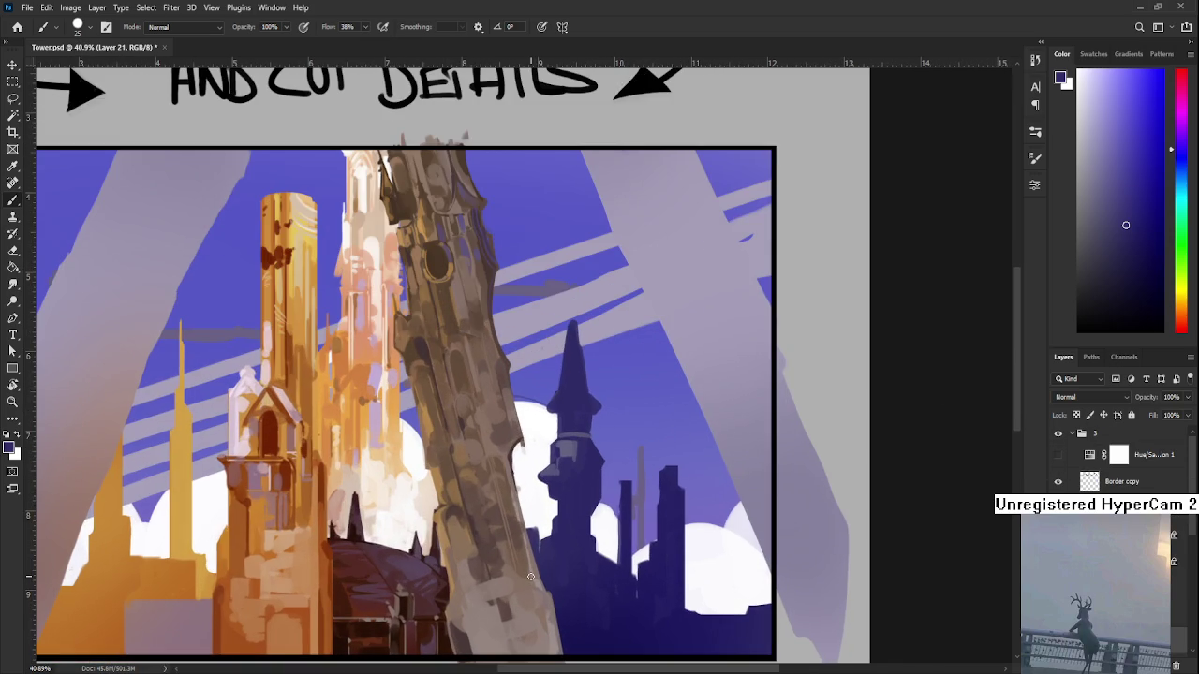
# - Sample a lighter lavender and dab it onto the tower's middle section
pyautogui.moveTo(623, 405)
pyautogui.mouseDown()
pyautogui.moveTo(562, 447)
pyautogui.moveTo(583, 449)
pyautogui.mouseUp()
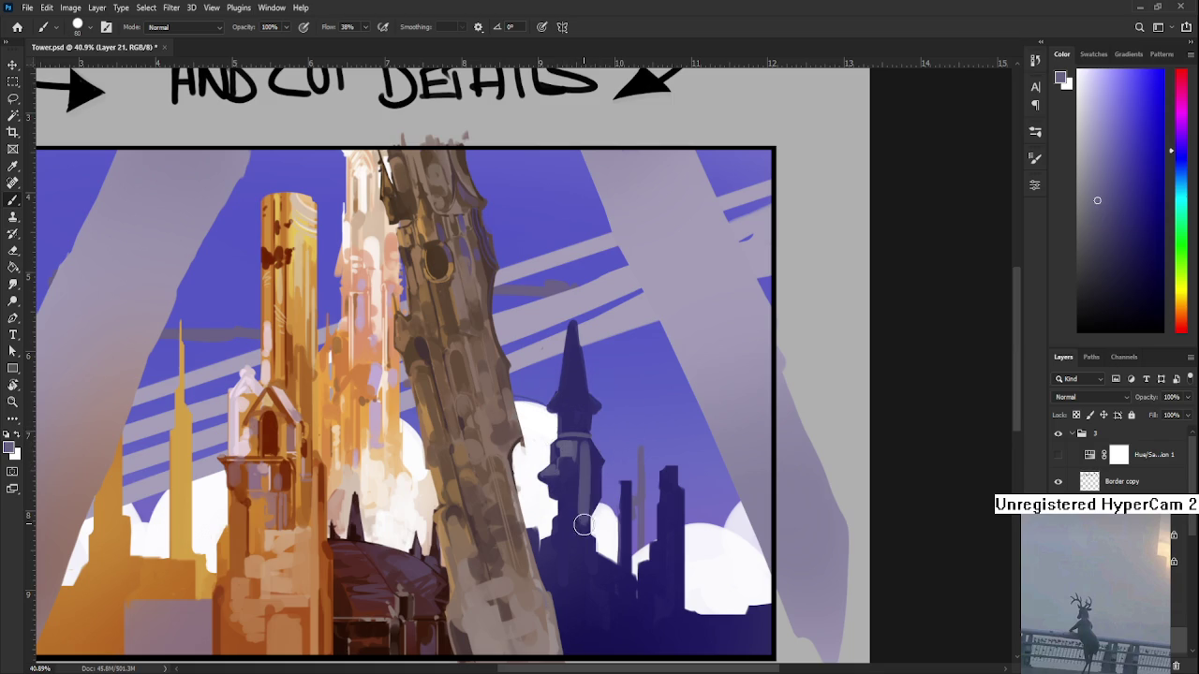
pyautogui.moveTo(581, 525); pyautogui.dragTo(578, 426)
pyautogui.keyDown('alt'); pyautogui.click(578, 426); pyautogui.keyUp('alt')
pyautogui.keyDown('alt'); pyautogui.click(582, 423); pyautogui.keyUp('alt')
pyautogui.click(579, 420)
pyautogui.keyDown('alt'); pyautogui.click(595, 447); pyautogui.keyUp('alt')
pyautogui.scroll(2, 596, 446)
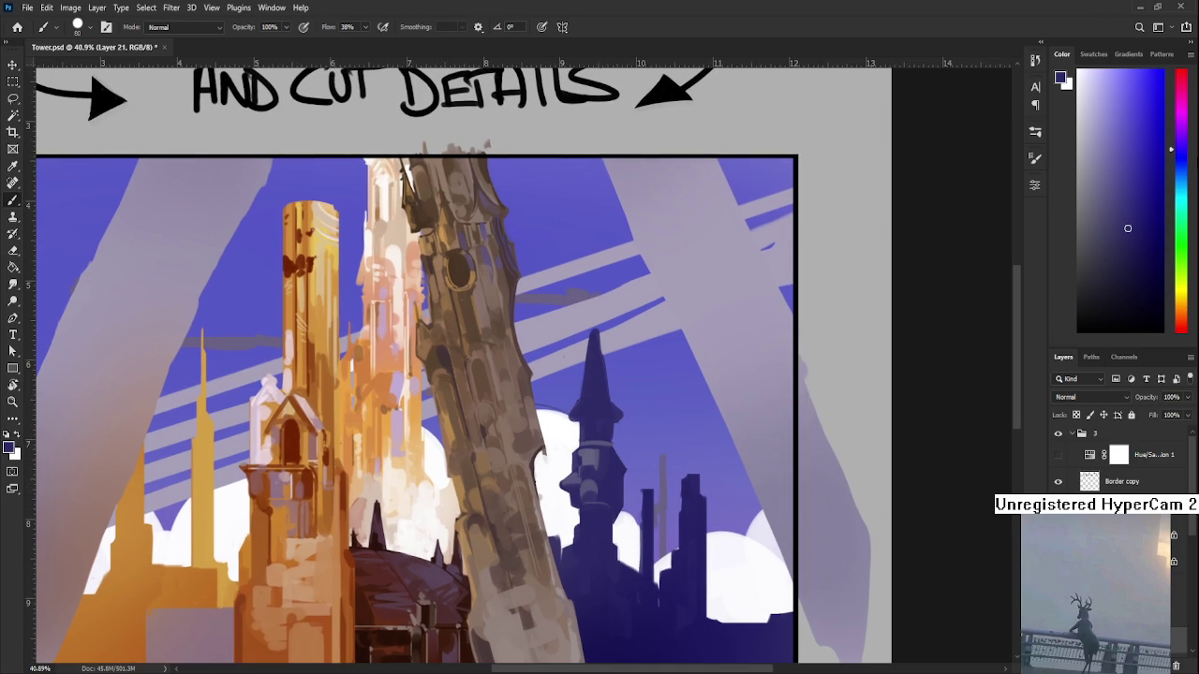
pyautogui.moveTo(1176, 174); pyautogui.dragTo(1182, 192)
# - Dab a teal-blue accent onto the dark tower, replacing an undone teal dab
pyautogui.click(1140, 232)
pyautogui.click(589, 468)
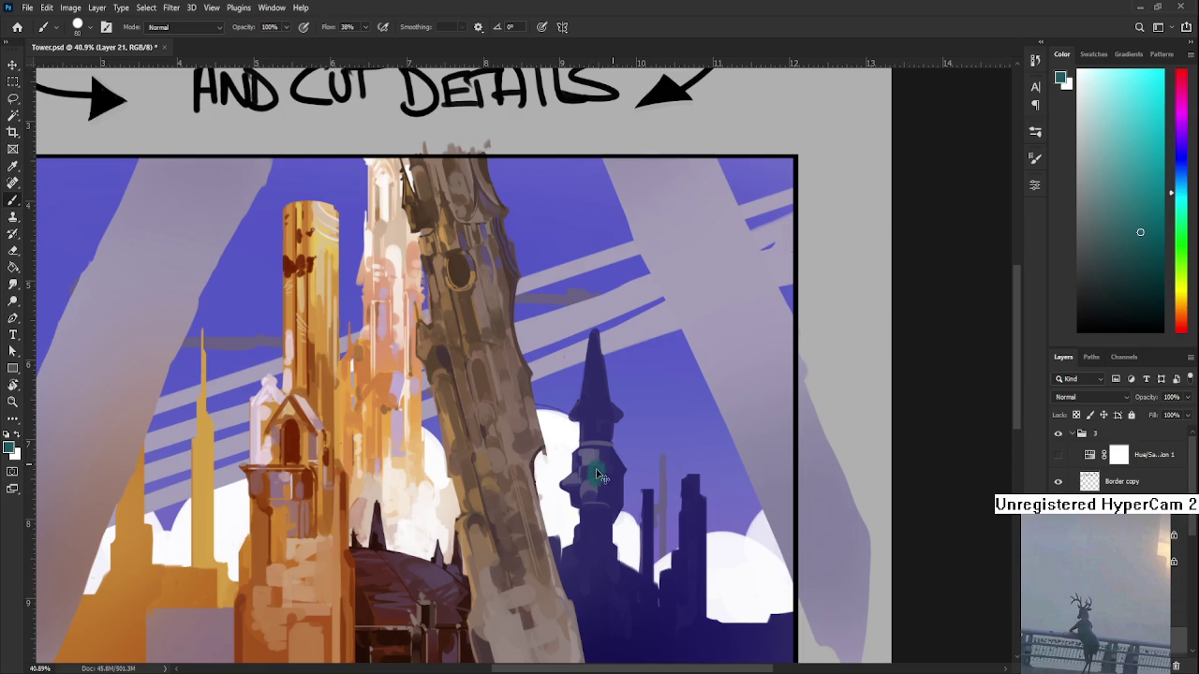
pyautogui.hotkey('ctrl', 'z')
pyautogui.moveTo(1184, 197); pyautogui.dragTo(1182, 178)
pyautogui.click(590, 478)
pyautogui.scroll(-2, 659, 425)
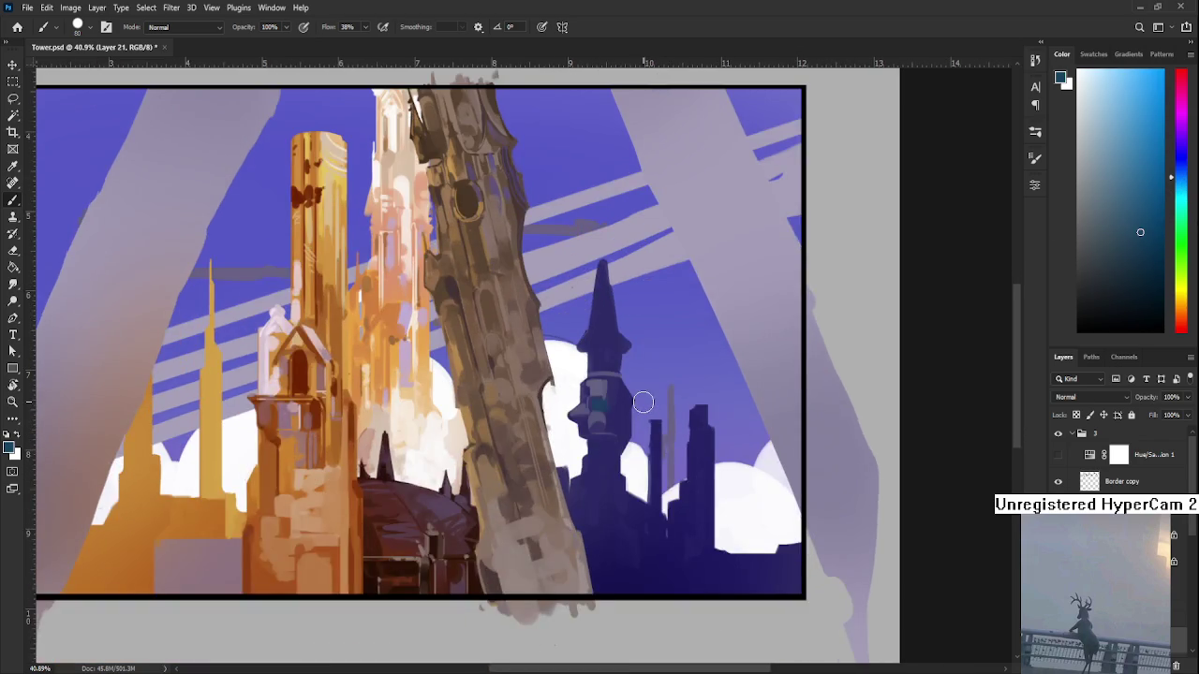
pyautogui.scroll(-3, 642, 402)
pyautogui.scroll(3, 658, 384)
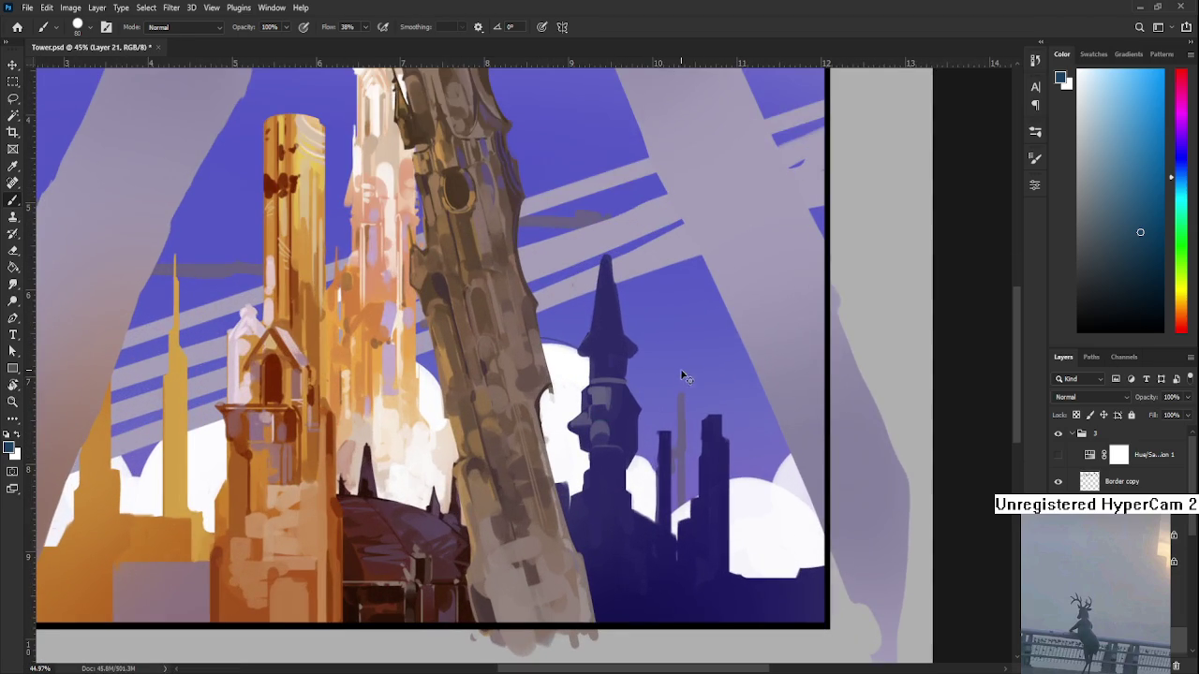
# - Set an orange-brown paint colour and sample the tower's dark purple and brown tones
pyautogui.moveTo(1184, 218); pyautogui.dragTo(1189, 304)
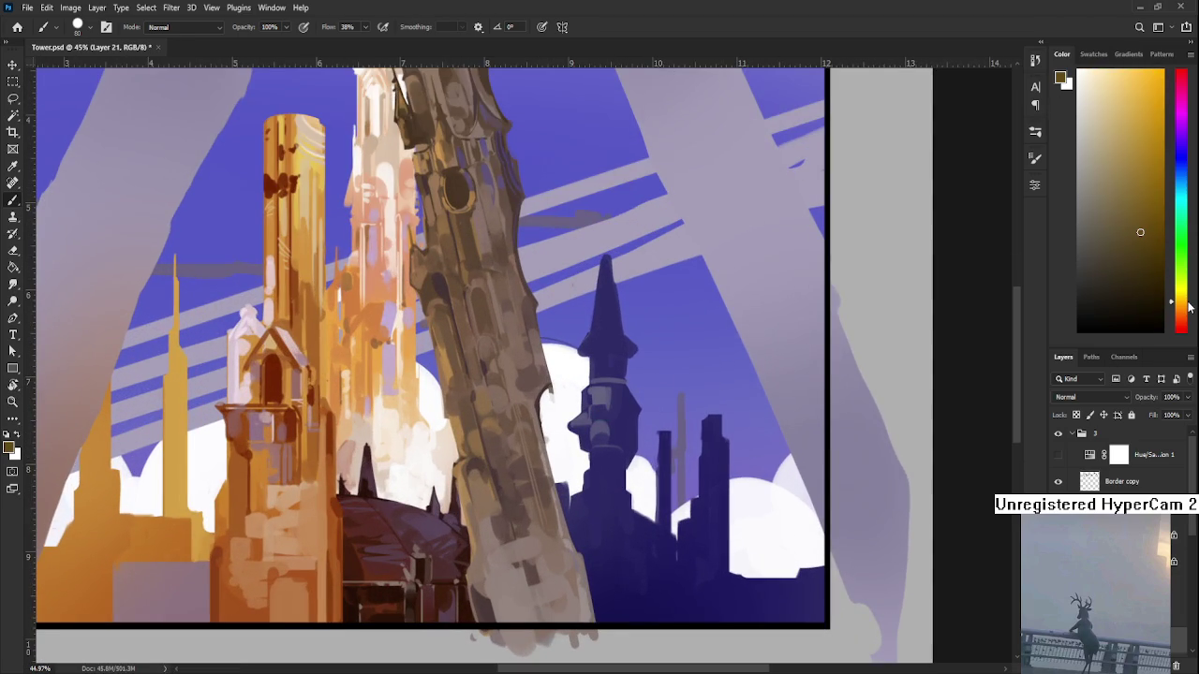
pyautogui.click(1134, 207)
pyautogui.scroll(1, 623, 453)
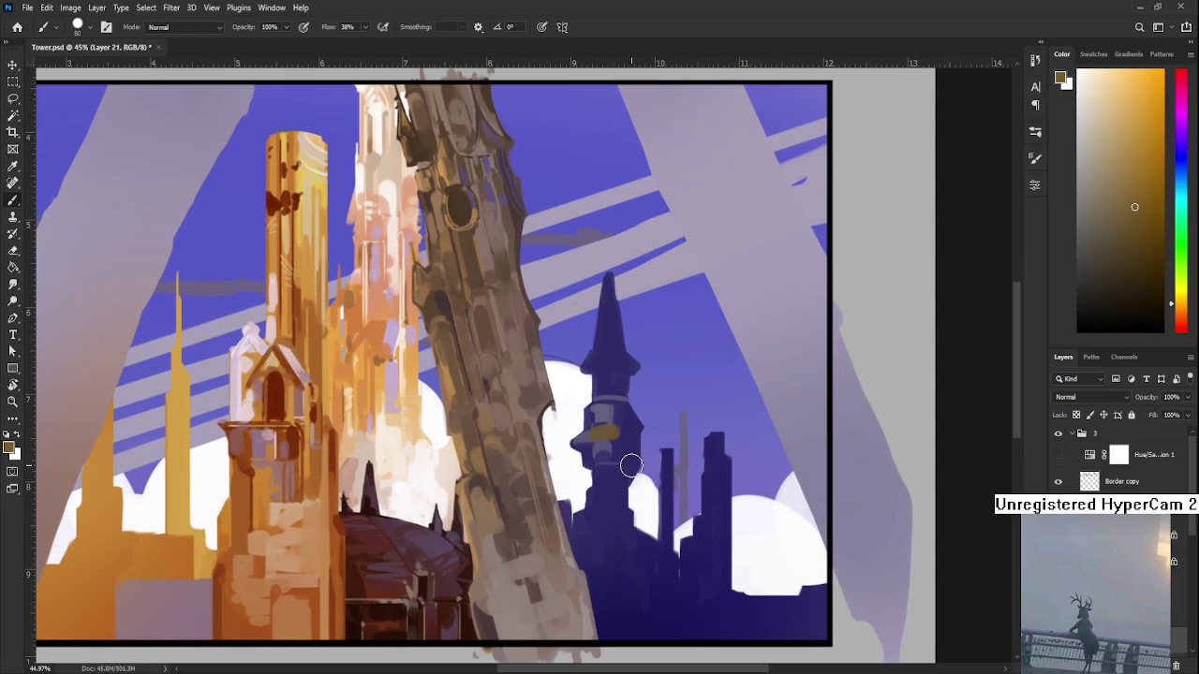
pyautogui.keyDown('alt'); pyautogui.click(610, 433); pyautogui.keyUp('alt')
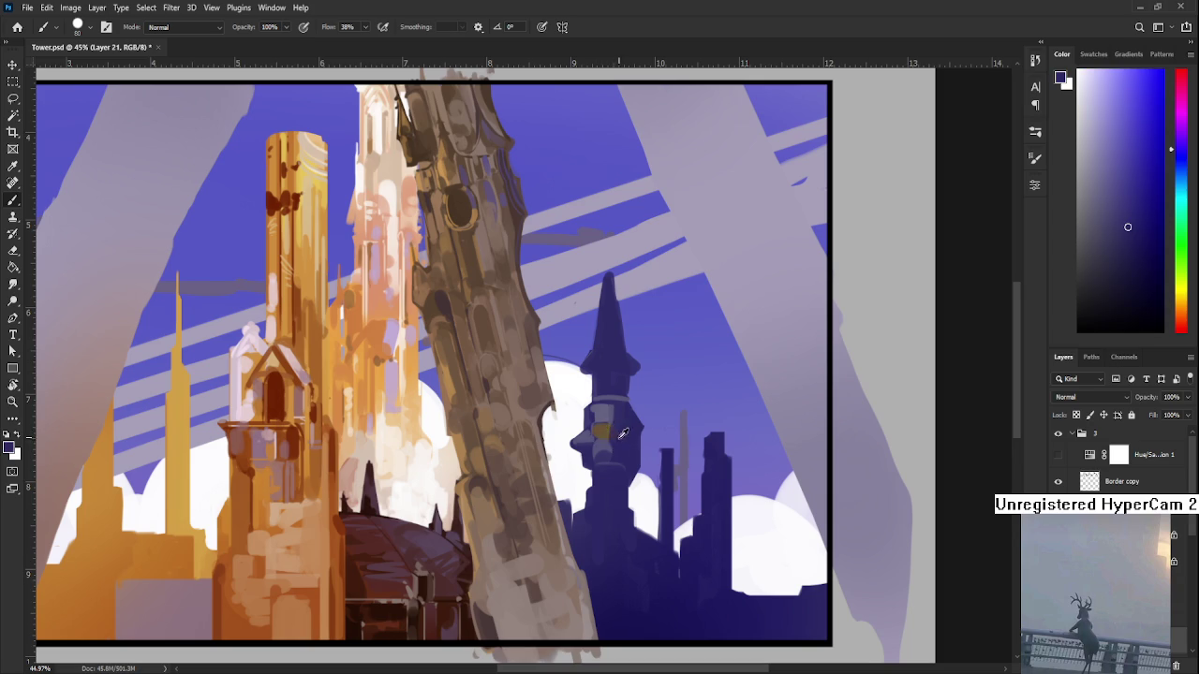
pyautogui.keyDown('alt'); pyautogui.click(600, 434); pyautogui.keyUp('alt')
pyautogui.keyDown('alt'); pyautogui.click(604, 436); pyautogui.keyUp('alt')
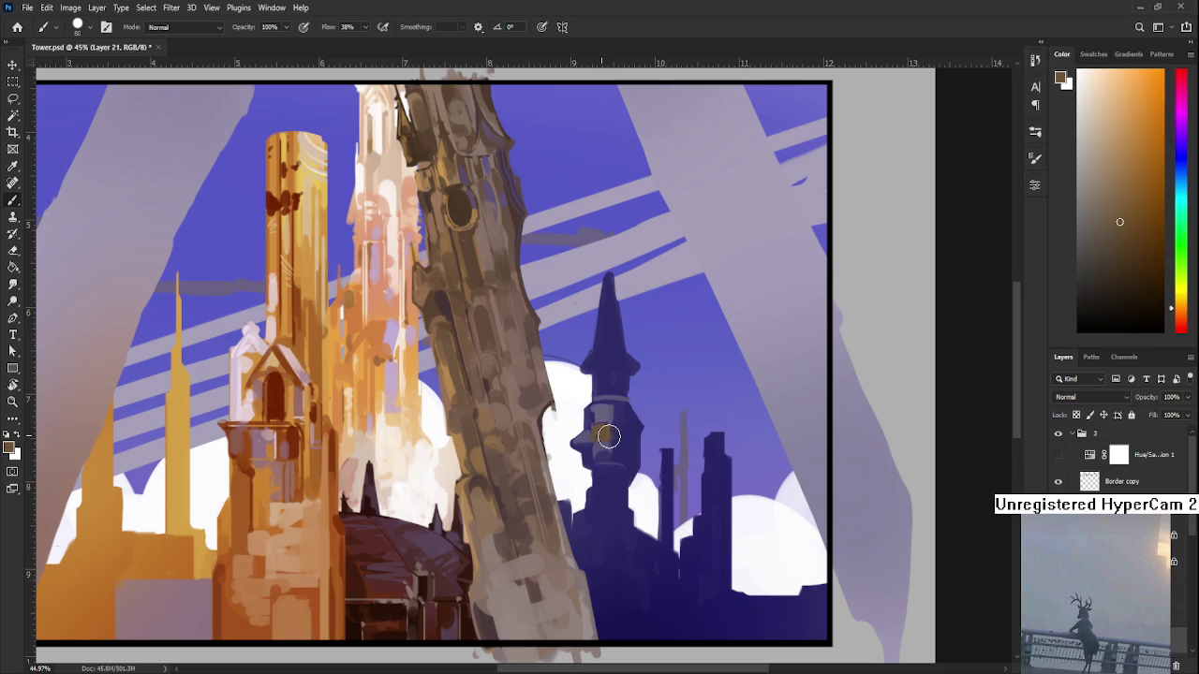
pyautogui.keyDown('alt'); pyautogui.click(610, 437); pyautogui.keyUp('alt')
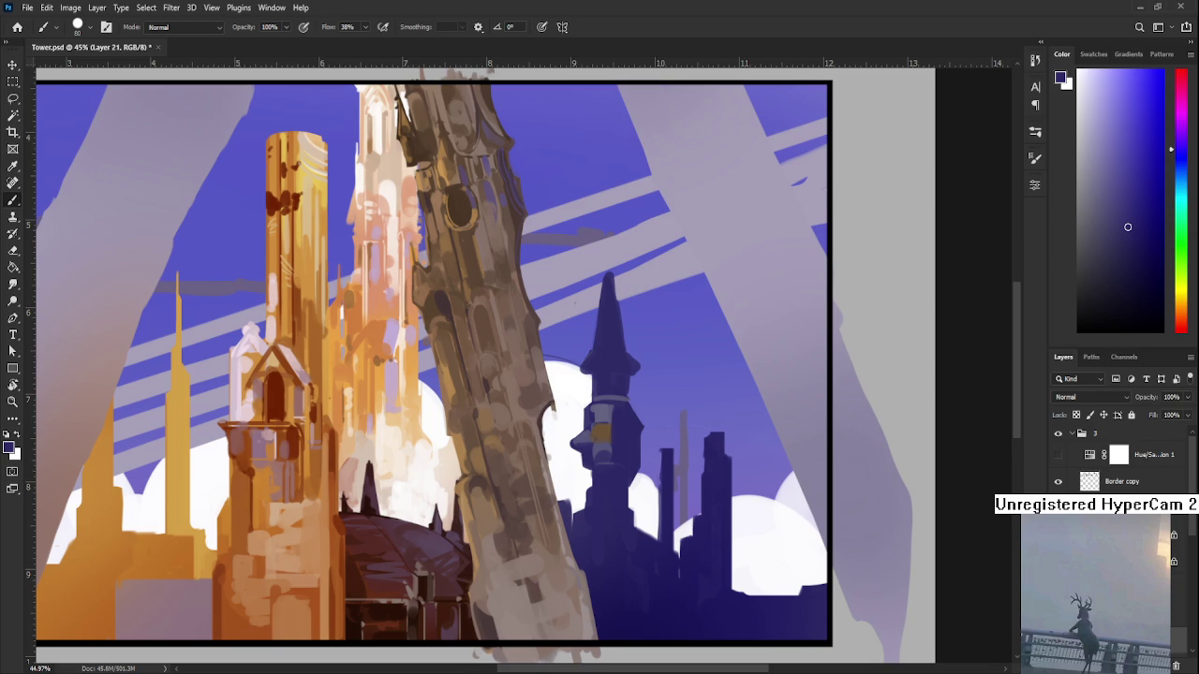
pyautogui.scroll(2, 621, 586)
# - Paint the tower's dark blue over the orange patch
pyautogui.scroll(2, 643, 455)
pyautogui.scroll(2, 621, 482)
pyautogui.keyDown('alt'); pyautogui.click(594, 396); pyautogui.keyUp('alt')
pyautogui.moveTo(594, 398); pyautogui.dragTo(574, 433)
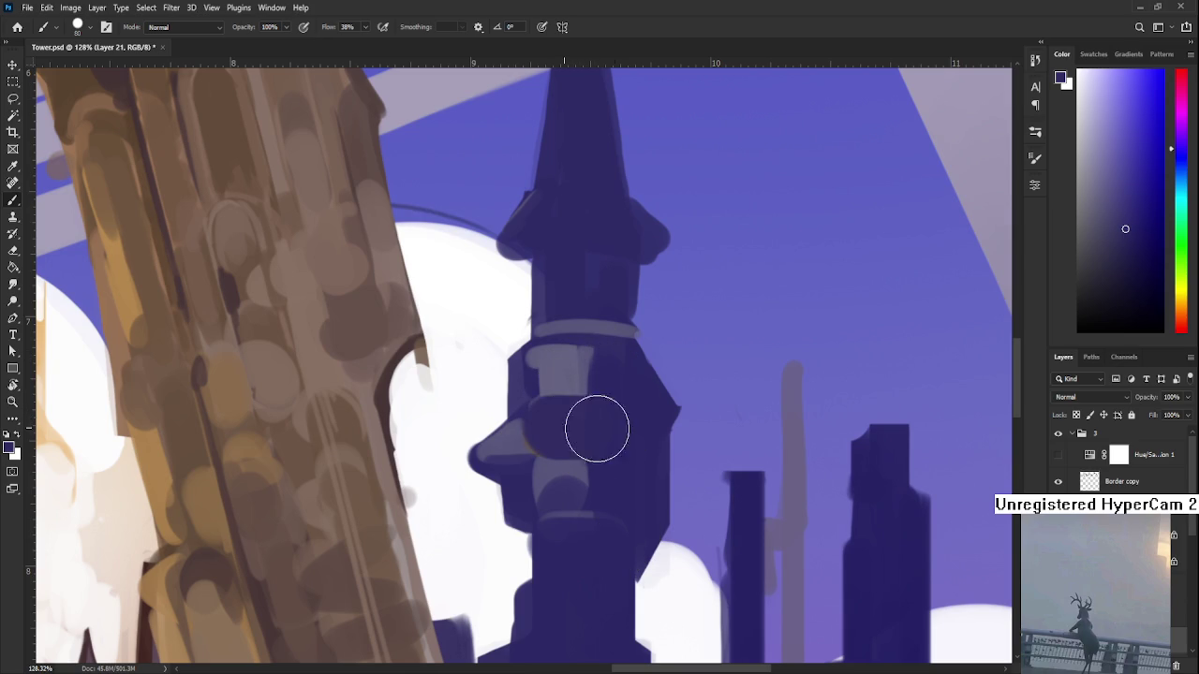
pyautogui.scroll(-1, 615, 428)
pyautogui.scroll(-2, 615, 430)
pyautogui.scroll(1, 618, 426)
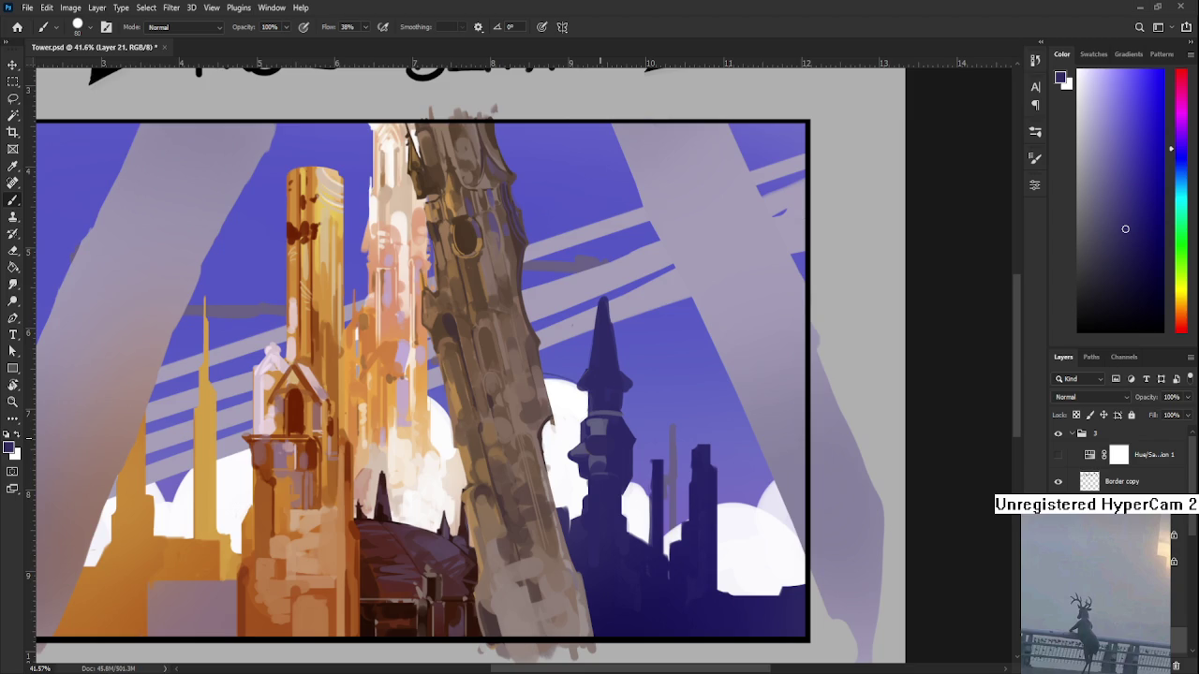
pyautogui.scroll(1, 605, 473)
# - Brush a light pinkish-grey vertical highlight down the tower's middle
pyautogui.keyDown('alt'); pyautogui.click(597, 459); pyautogui.keyUp('alt')
pyautogui.click(1181, 136)
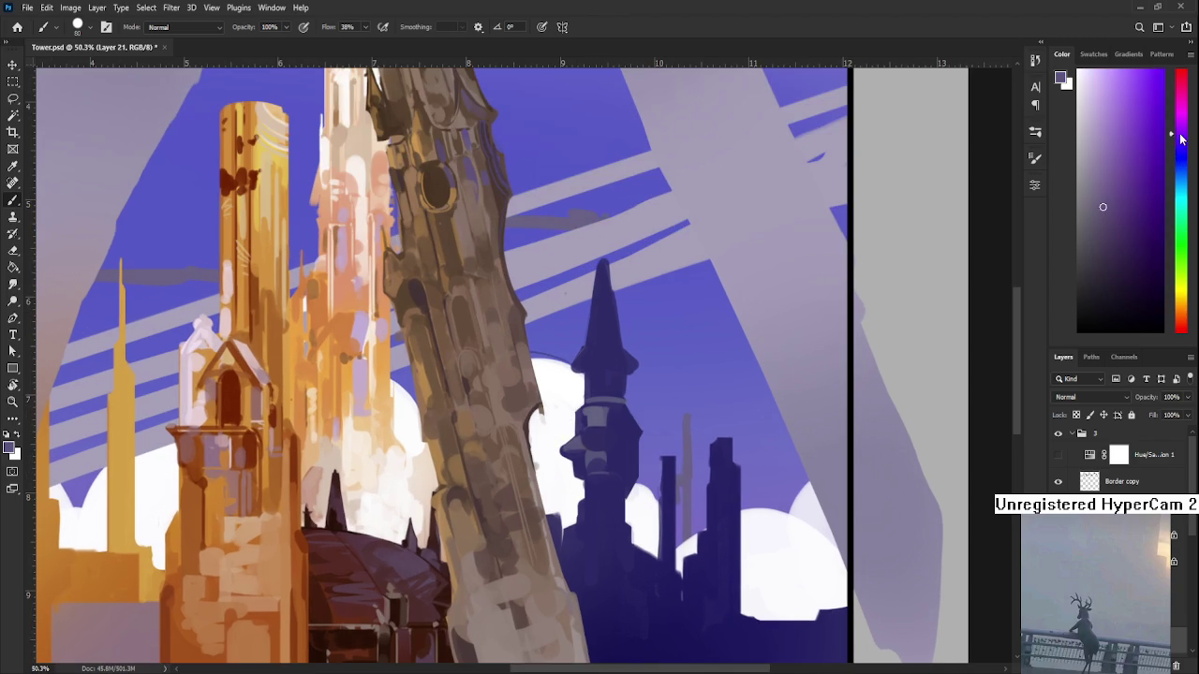
pyautogui.moveTo(604, 457); pyautogui.dragTo(599, 524)
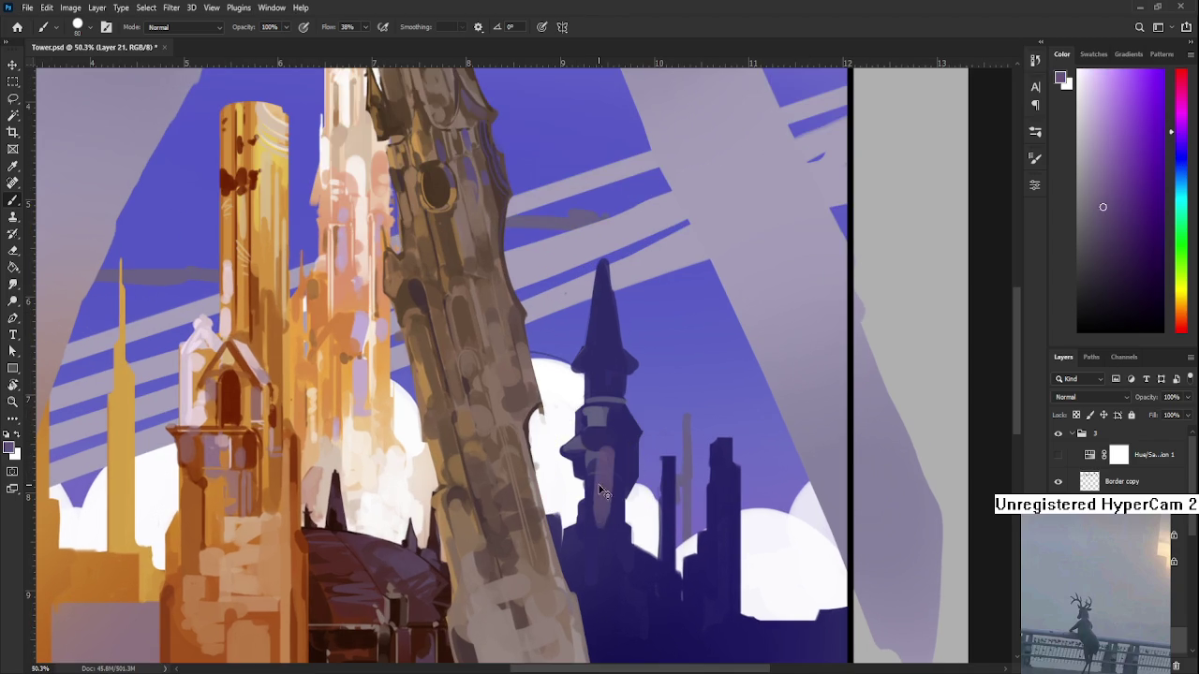
pyautogui.keyDown('alt'); pyautogui.click(595, 461); pyautogui.keyUp('alt')
pyautogui.keyDown('alt'); pyautogui.click(614, 473); pyautogui.keyUp('alt')
pyautogui.keyDown('alt'); pyautogui.click(602, 465); pyautogui.keyUp('alt')
pyautogui.moveTo(600, 463)
pyautogui.mouseDown()
pyautogui.moveTo(599, 449)
pyautogui.moveTo(612, 468)
pyautogui.mouseUp()
pyautogui.keyDown('alt'); pyautogui.click(599, 422); pyautogui.keyUp('alt')
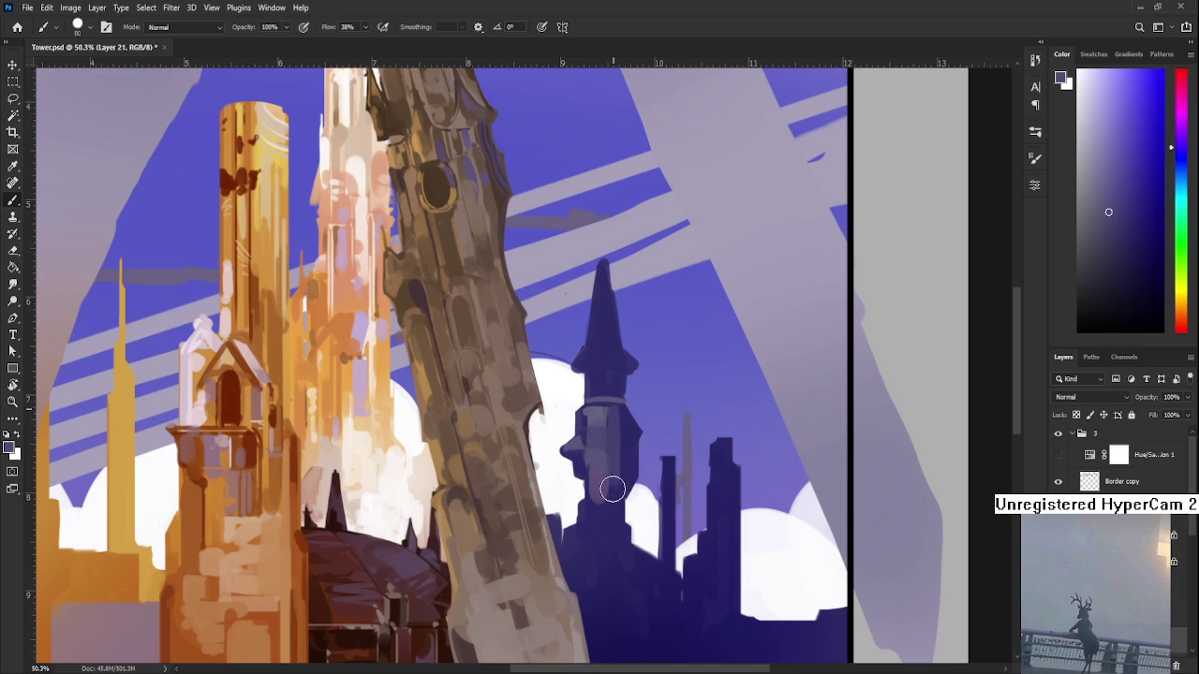
pyautogui.keyDown('alt'); pyautogui.click(613, 499); pyautogui.keyUp('alt')
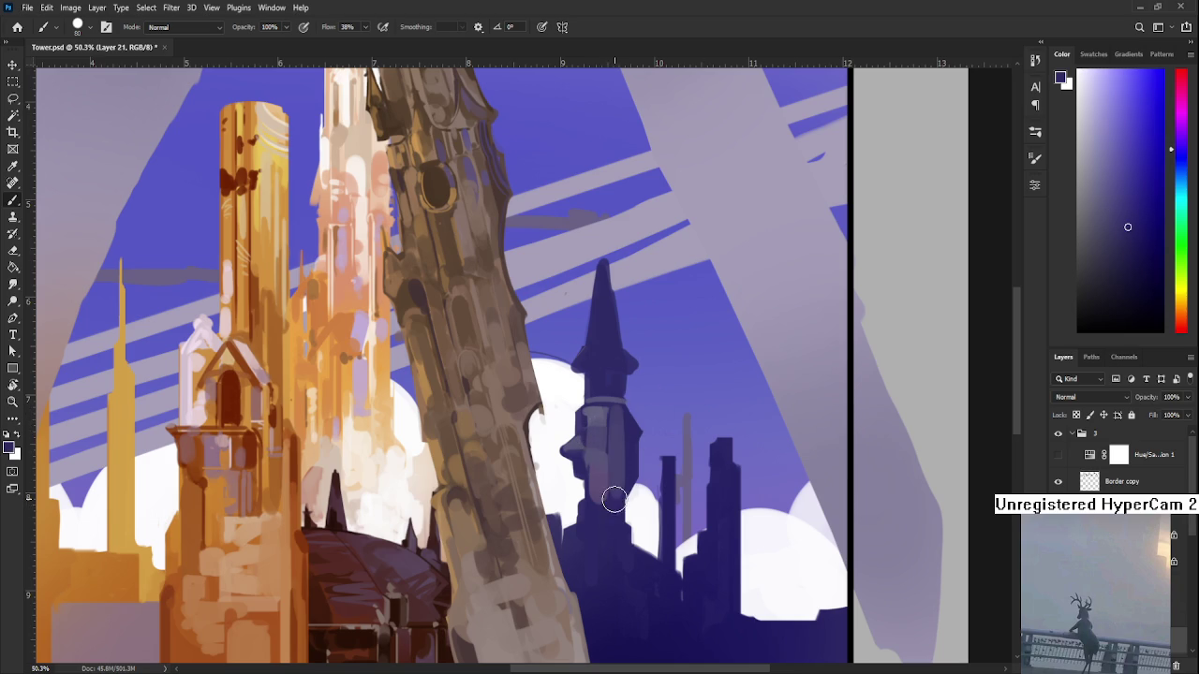
pyautogui.keyDown('alt'); pyautogui.click(618, 495); pyautogui.keyUp('alt')
pyautogui.keyDown('alt'); pyautogui.click(625, 464); pyautogui.keyUp('alt')
# - Sample tower tones and dab grey onto the cloud beside the tower
pyautogui.keyDown('alt'); pyautogui.click(624, 452); pyautogui.keyUp('alt')
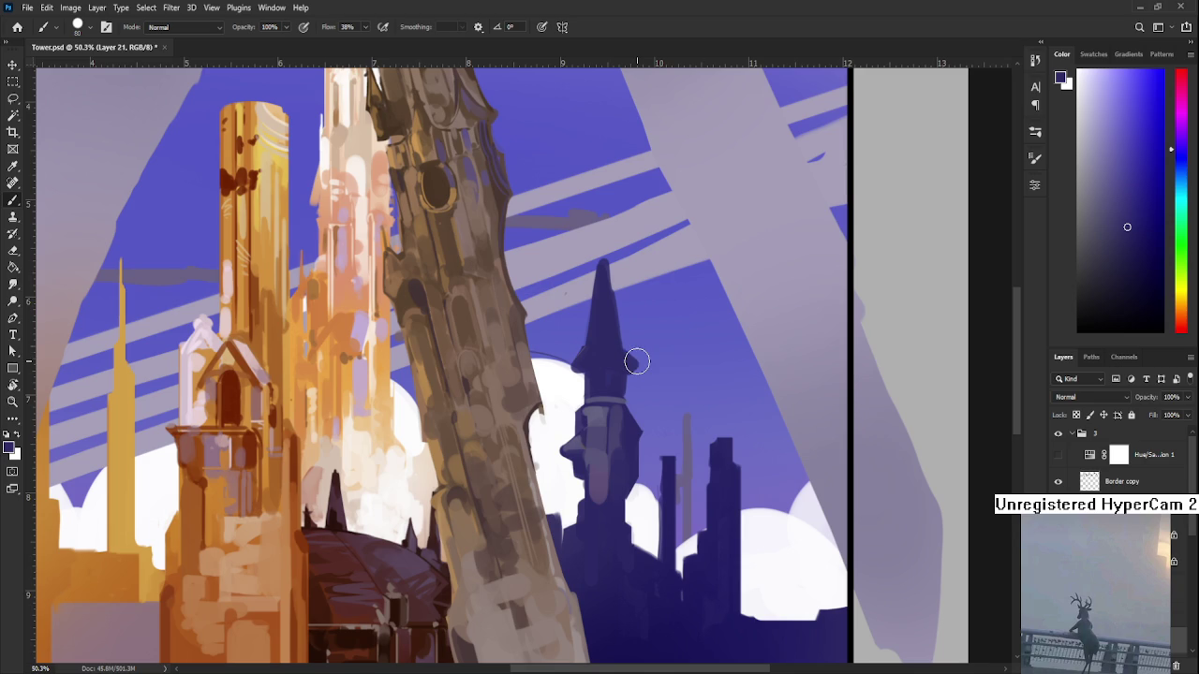
pyautogui.click(630, 513)
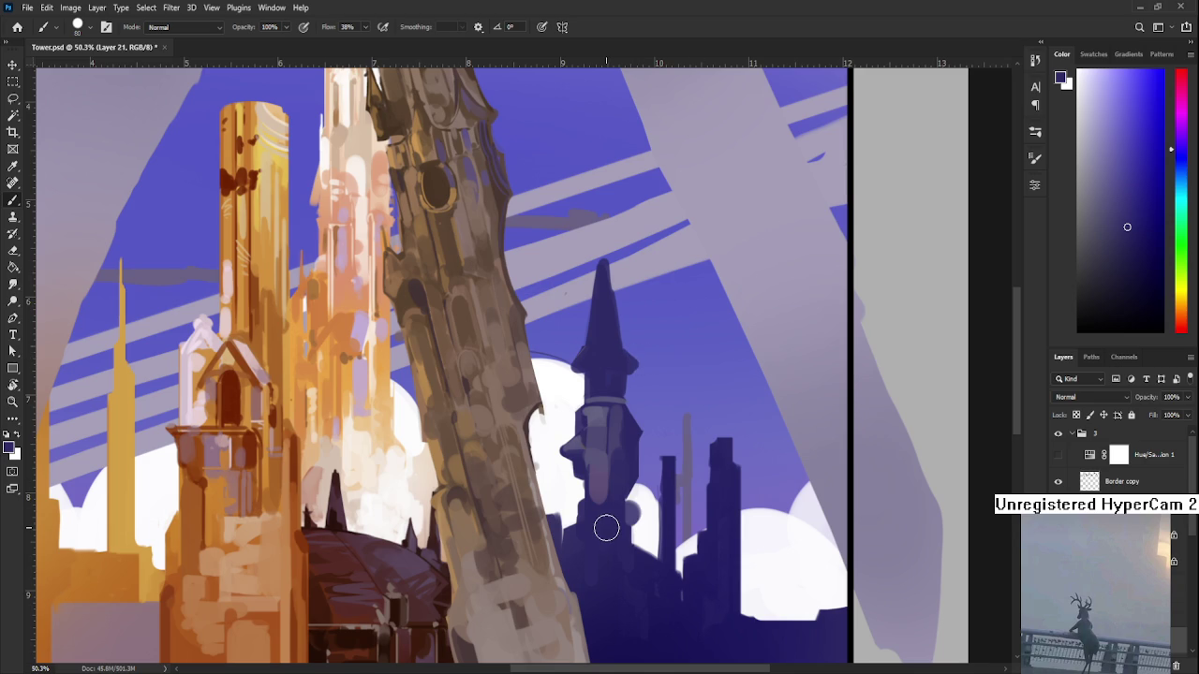
pyautogui.keyDown('alt'); pyautogui.click(602, 437); pyautogui.keyUp('alt')
pyautogui.moveTo(602, 437); pyautogui.dragTo(600, 468)
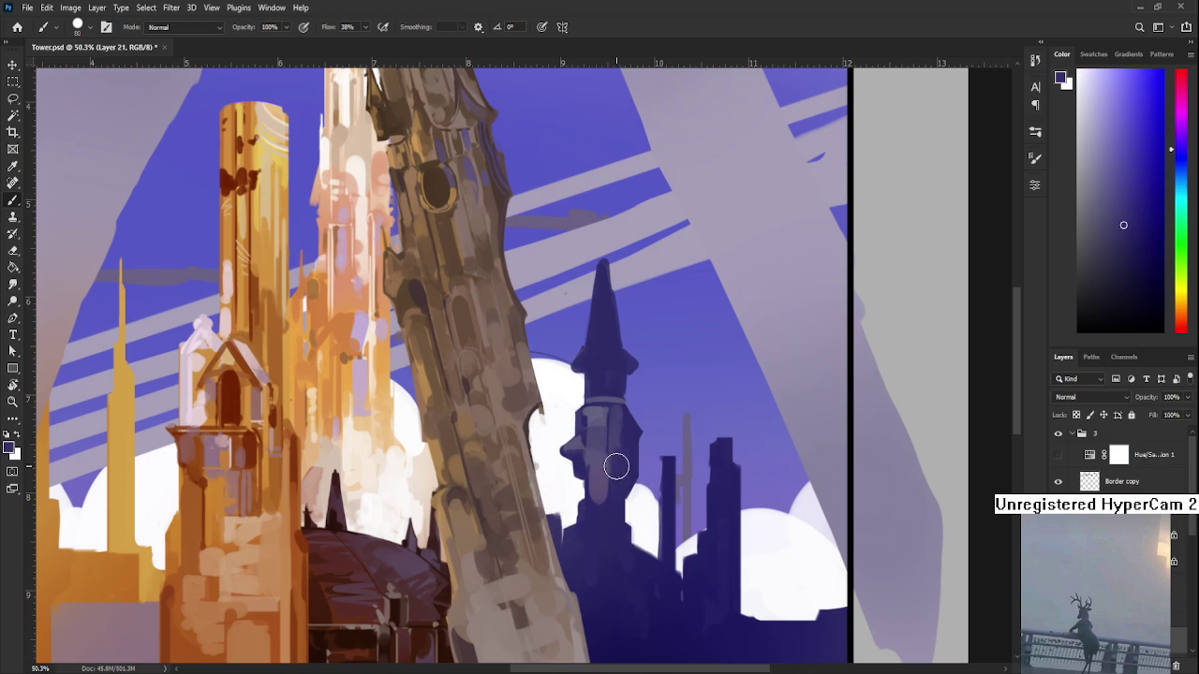
pyautogui.keyDown('alt'); pyautogui.click(614, 454); pyautogui.keyUp('alt')
pyautogui.keyDown('alt'); pyautogui.click(584, 455); pyautogui.keyUp('alt')
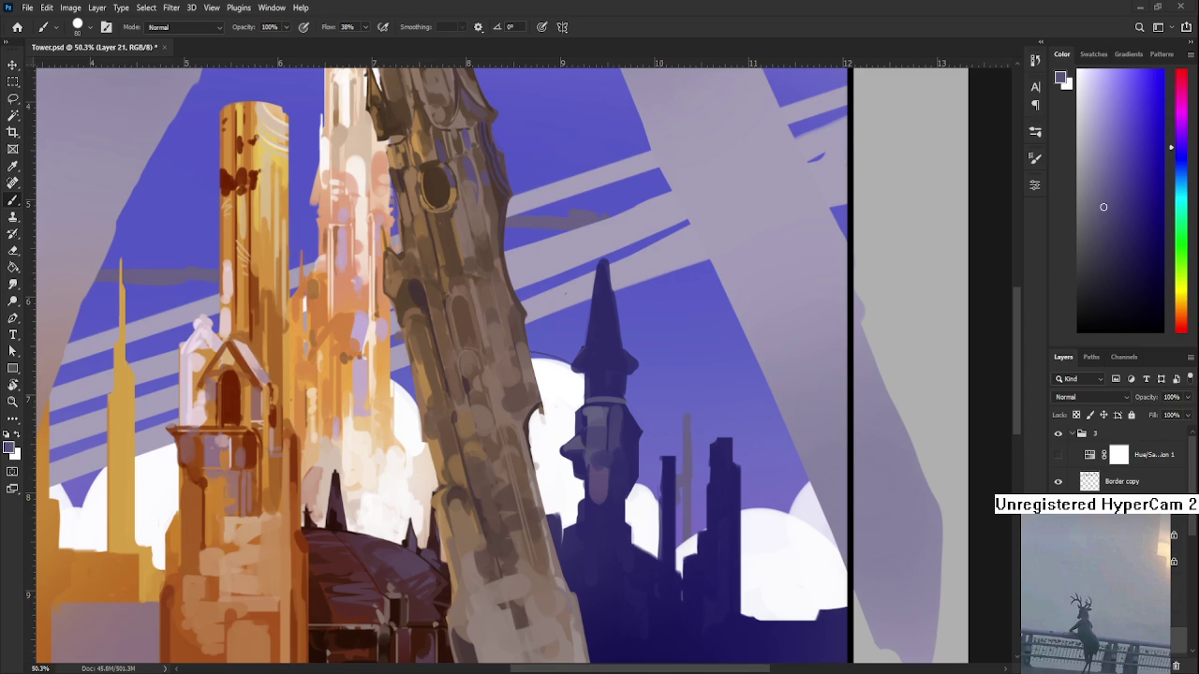
pyautogui.keyDown('alt'); pyautogui.click(602, 468); pyautogui.keyUp('alt')
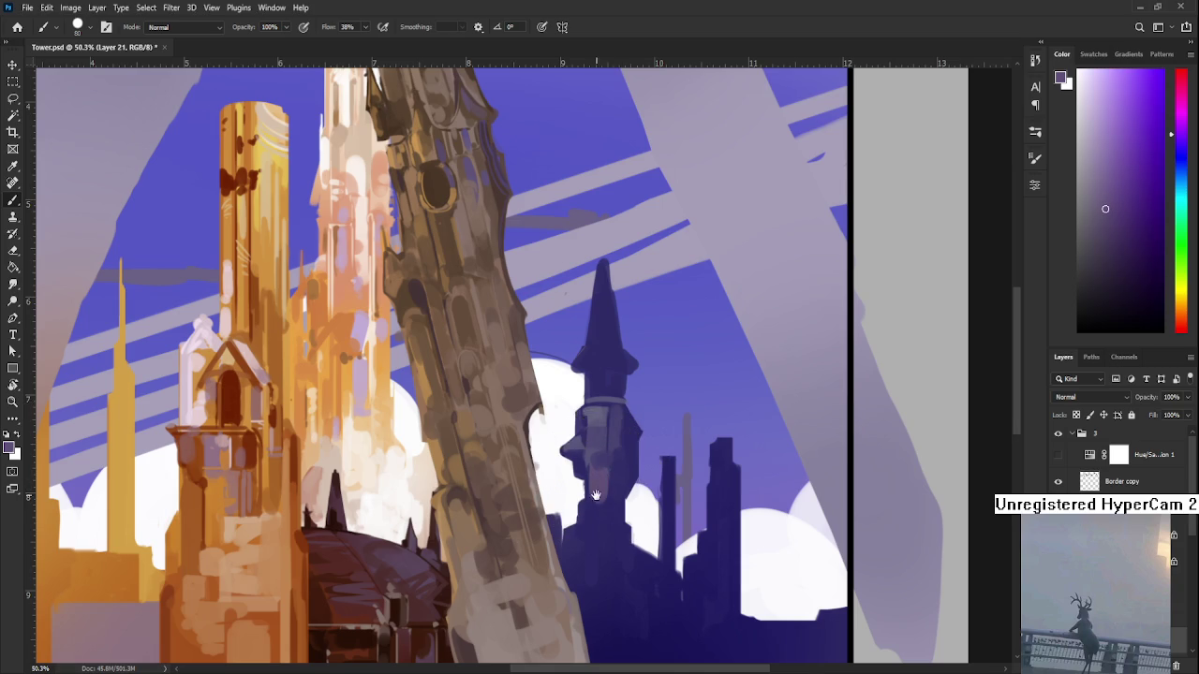
# - Paint a light vertical stroke down the tower, darken its lower part, and add another
pyautogui.scroll(-2, 595, 489)
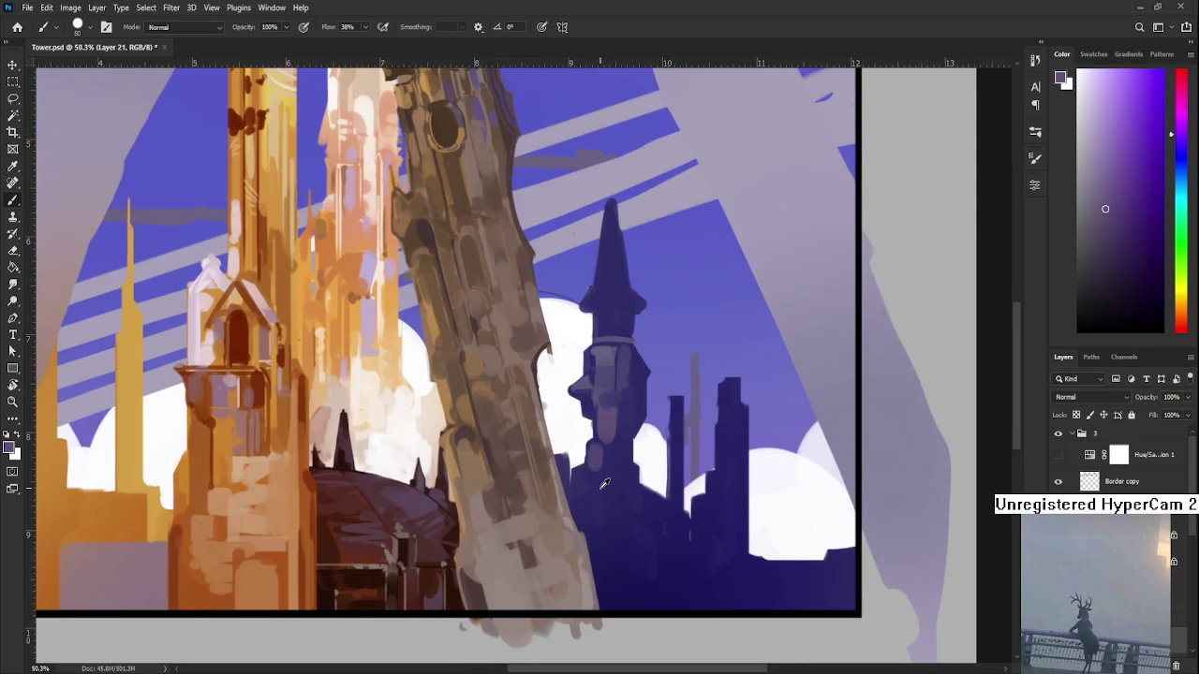
pyautogui.keyDown('alt'); pyautogui.click(602, 447); pyautogui.keyUp('alt')
pyautogui.moveTo(605, 415); pyautogui.dragTo(609, 567)
pyautogui.keyDown('alt'); pyautogui.click(605, 549); pyautogui.keyUp('alt')
pyautogui.keyDown('alt'); pyautogui.click(609, 513); pyautogui.keyUp('alt')
pyautogui.keyDown('alt'); pyautogui.click(608, 489); pyautogui.keyUp('alt')
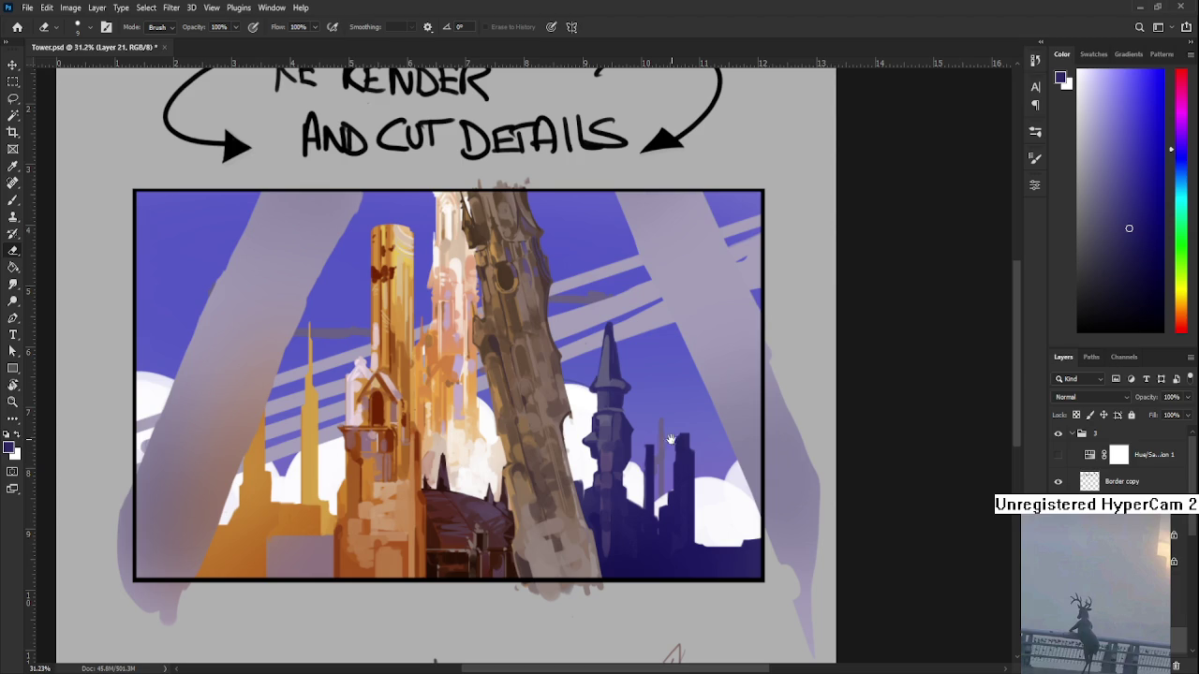
# - Return to the Brush and sample purples and lighter tones from the tower
pyautogui.scroll(2, 651, 447)
pyautogui.press('b')
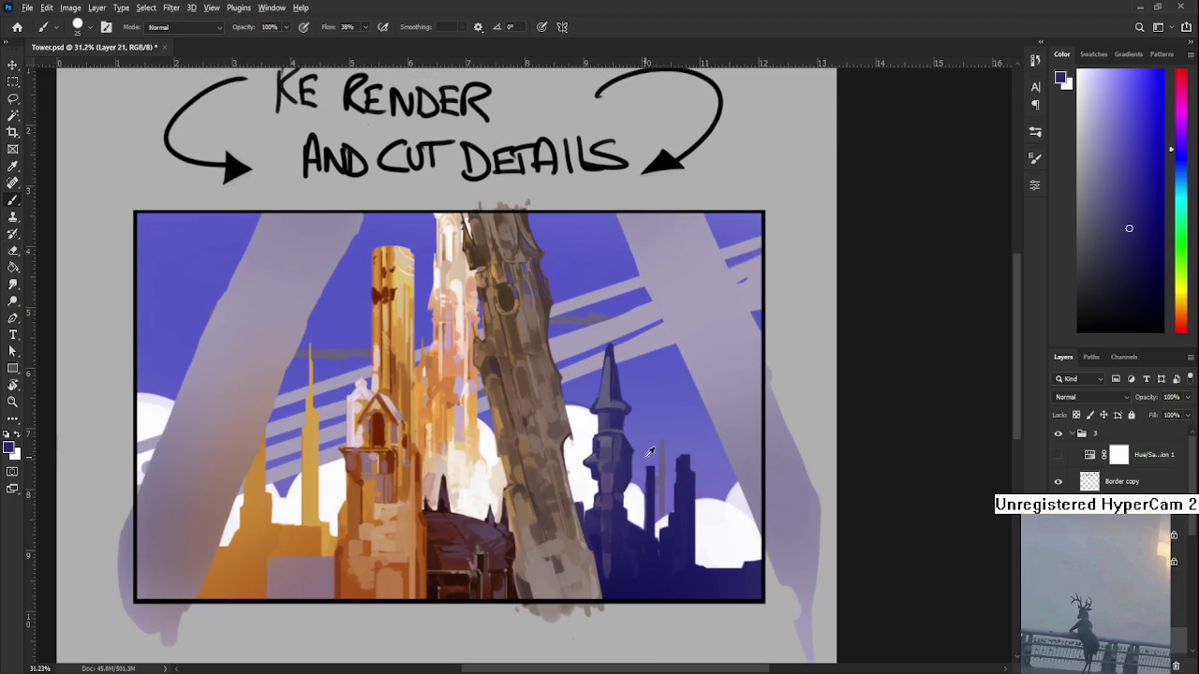
pyautogui.keyDown('alt'); pyautogui.click(614, 468); pyautogui.keyUp('alt')
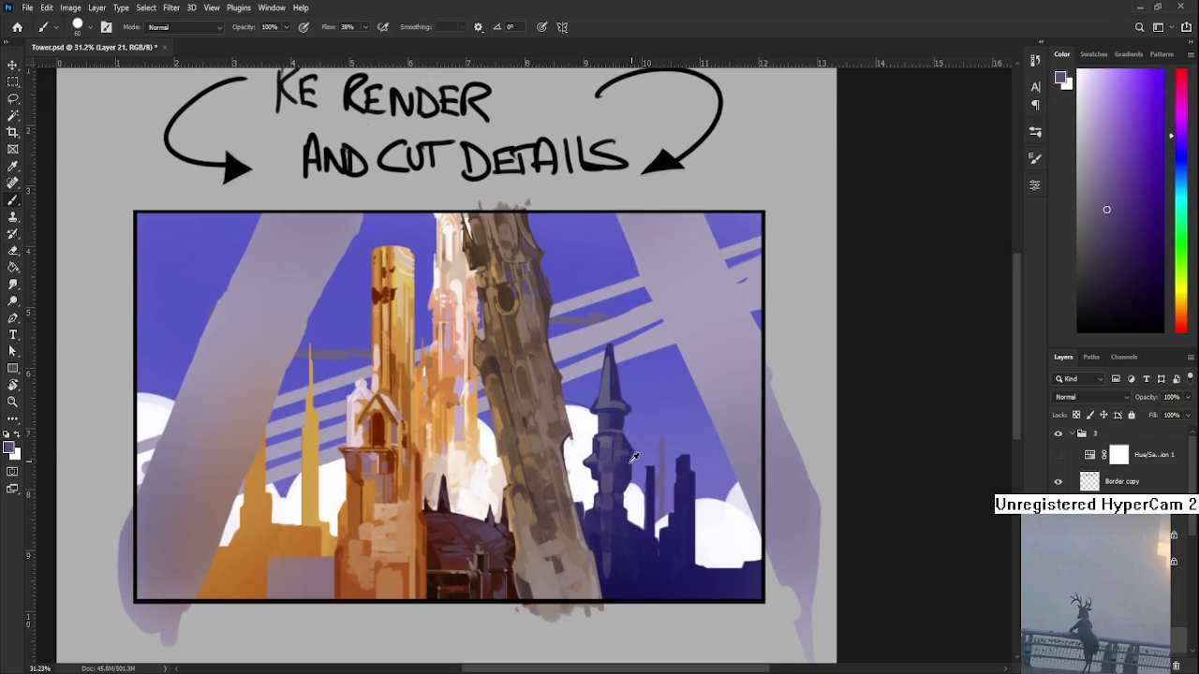
pyautogui.keyDown('alt'); pyautogui.click(626, 459); pyautogui.keyUp('alt')
pyautogui.keyDown('alt'); pyautogui.click(622, 455); pyautogui.keyUp('alt')
pyautogui.keyDown('alt'); pyautogui.click(628, 453); pyautogui.keyUp('alt')
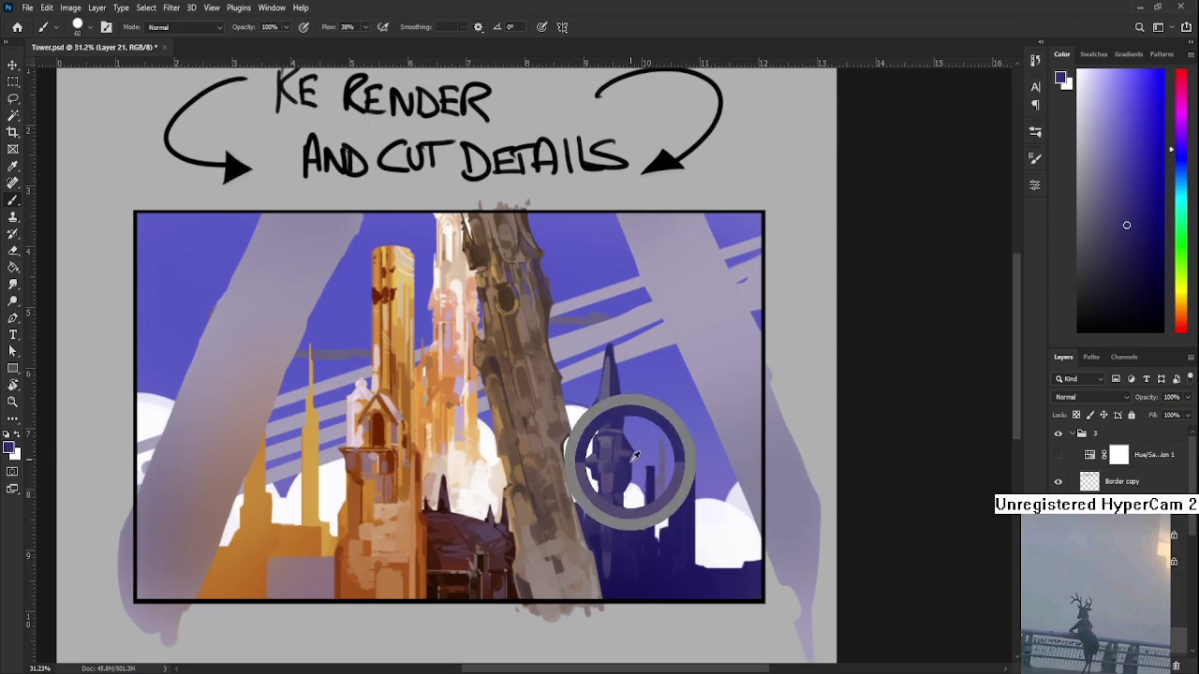
pyautogui.moveTo(627, 449); pyautogui.dragTo(663, 477)
pyautogui.keyDown('alt'); pyautogui.click(654, 463); pyautogui.keyUp('alt')
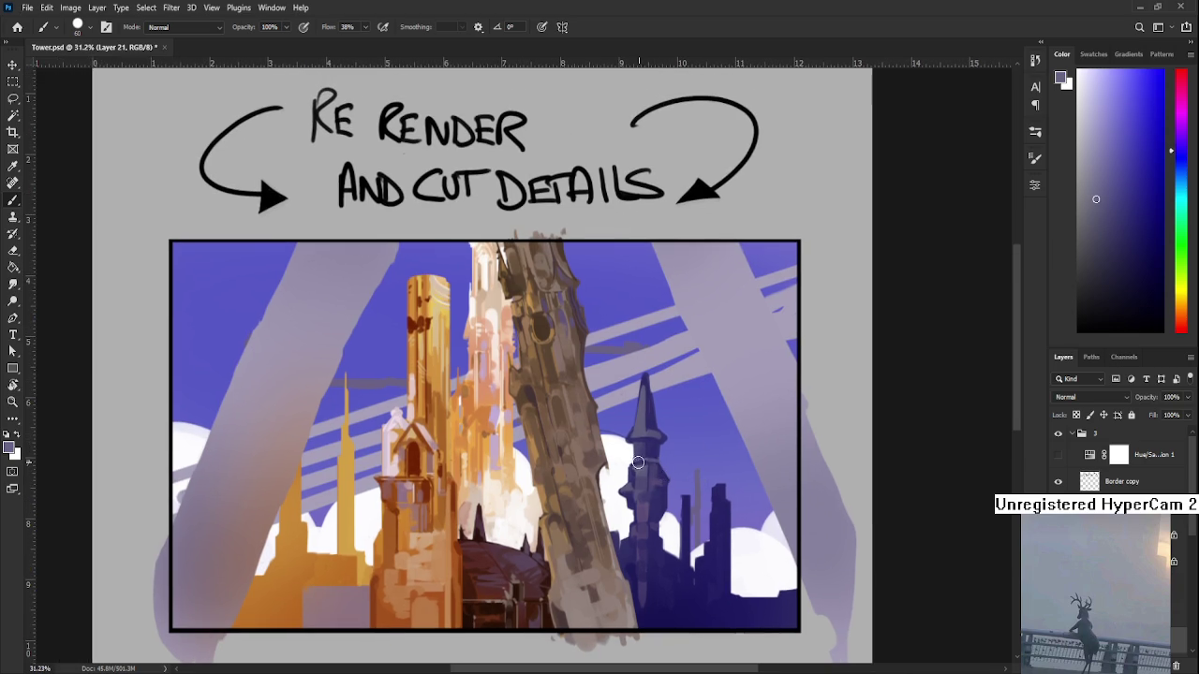
pyautogui.keyDown('alt'); pyautogui.click(647, 463); pyautogui.keyUp('alt')
# - Lighten the paint colour and resize the brush from 40 to 10, then larger
pyautogui.moveTo(1096, 199); pyautogui.dragTo(1087, 153)
pyautogui.press('[')
pyautogui.press('[')
pyautogui.moveTo(649, 429); pyautogui.dragTo(646, 448)
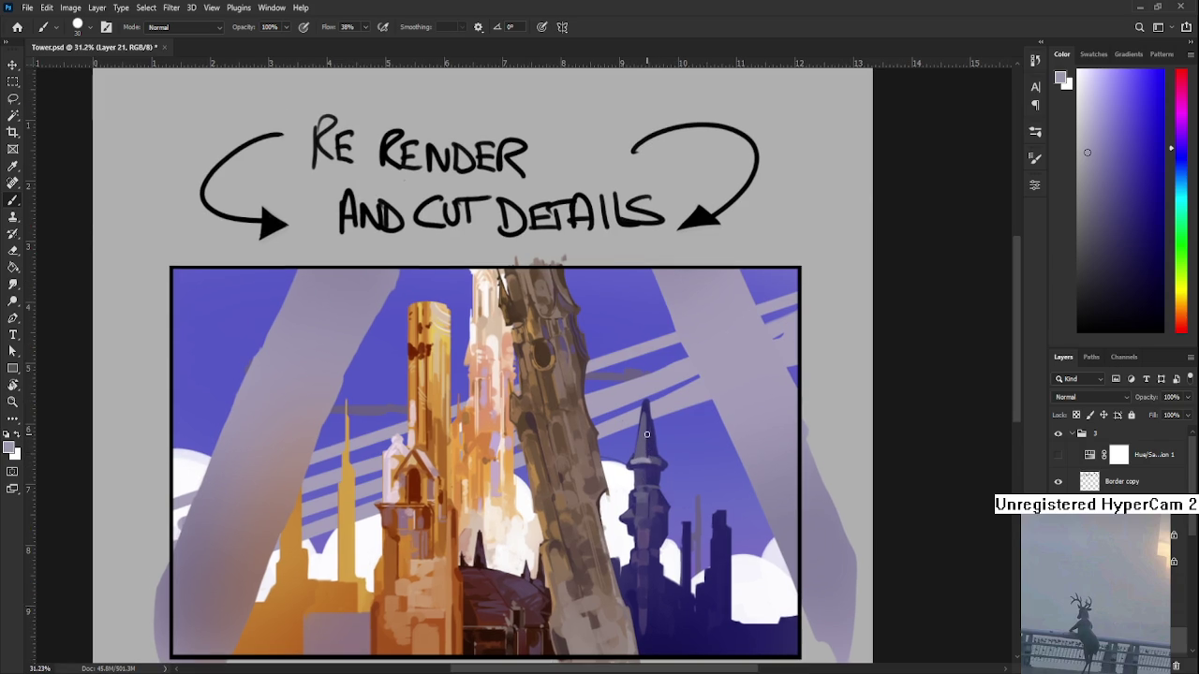
pyautogui.press('[')
pyautogui.scroll(-2, 646, 450)
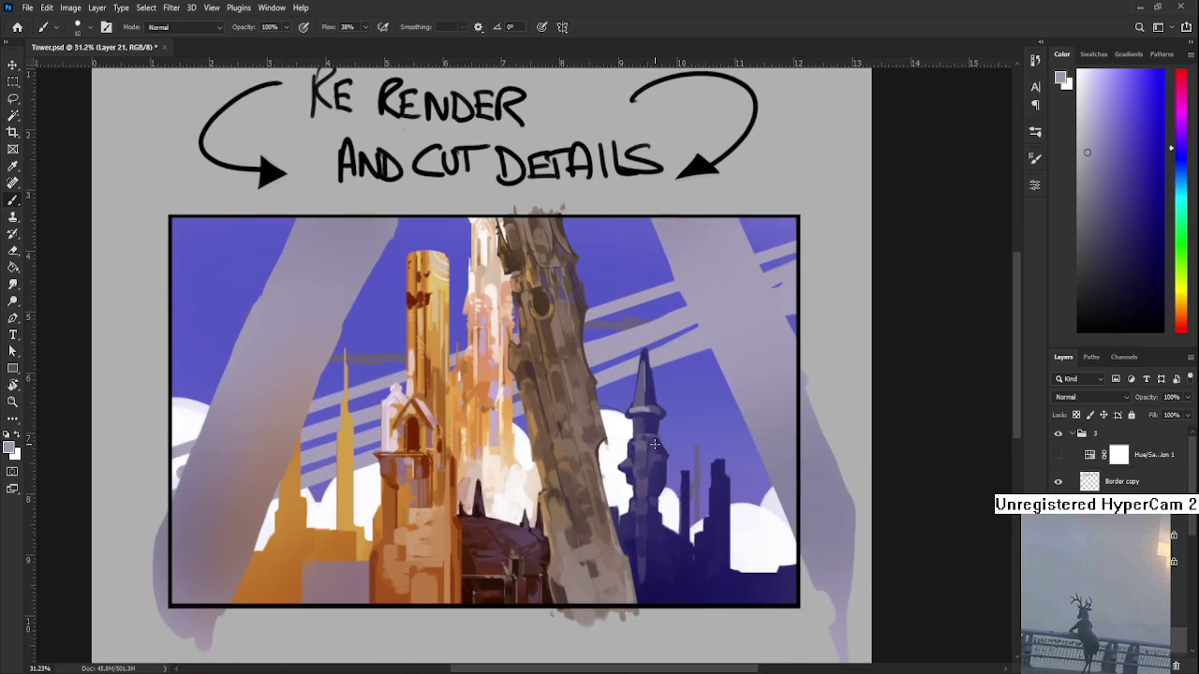
pyautogui.press(']')
pyautogui.press(']')
# - Sample purples from the dark tower and paint a light vertical accent down its lower body
pyautogui.scroll(-2, 648, 455)
pyautogui.scroll(-2, 647, 446)
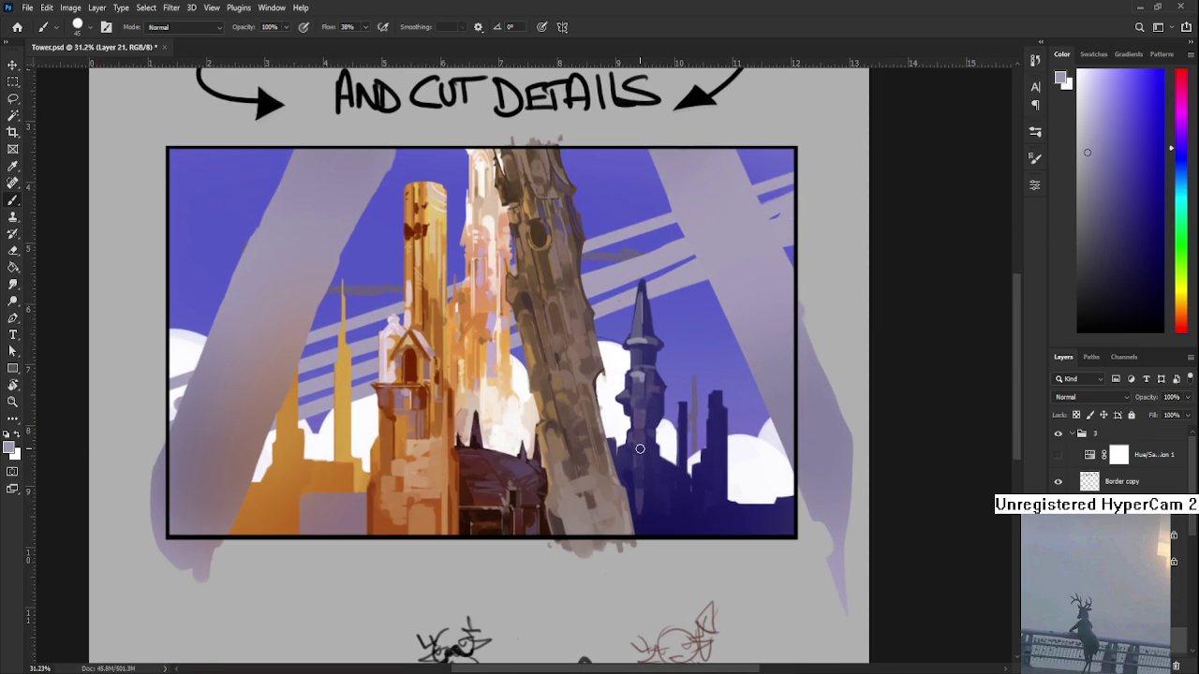
pyautogui.keyDown('alt'); pyautogui.click(642, 440); pyautogui.keyUp('alt')
pyautogui.keyDown('alt'); pyautogui.click(648, 422); pyautogui.keyUp('alt')
pyautogui.keyDown('alt'); pyautogui.click(642, 416); pyautogui.keyUp('alt')
pyautogui.keyDown('alt'); pyautogui.click(639, 417); pyautogui.keyUp('alt')
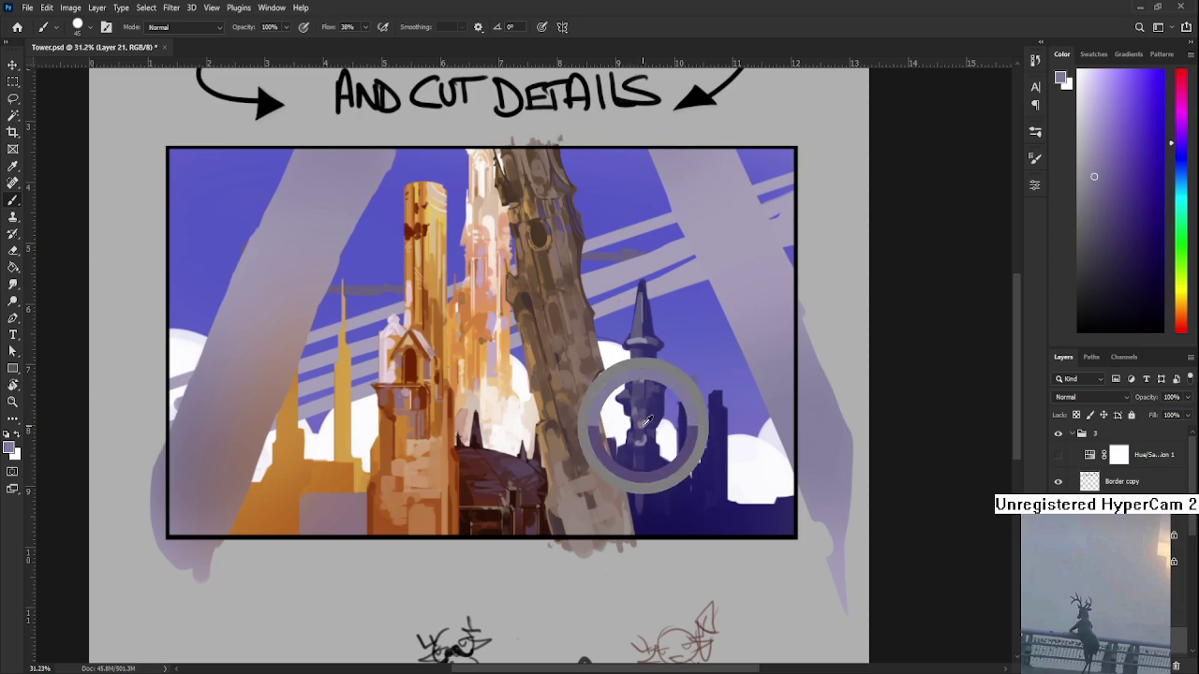
pyautogui.keyDown('alt'); pyautogui.click(636, 396); pyautogui.keyUp('alt')
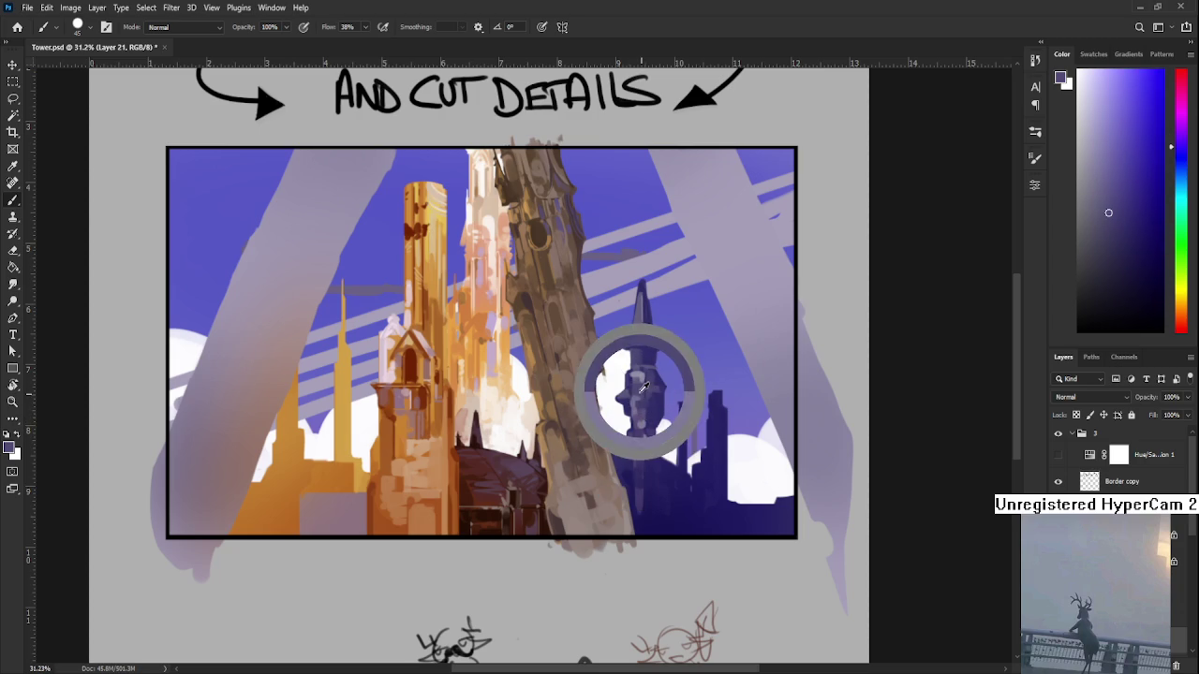
pyautogui.keyDown('alt'); pyautogui.click(633, 402); pyautogui.keyUp('alt')
pyautogui.keyDown('alt'); pyautogui.click(635, 408); pyautogui.keyUp('alt')
pyautogui.keyDown('alt'); pyautogui.click(634, 412); pyautogui.keyUp('alt')
pyautogui.keyDown('alt'); pyautogui.click(634, 416); pyautogui.keyUp('alt')
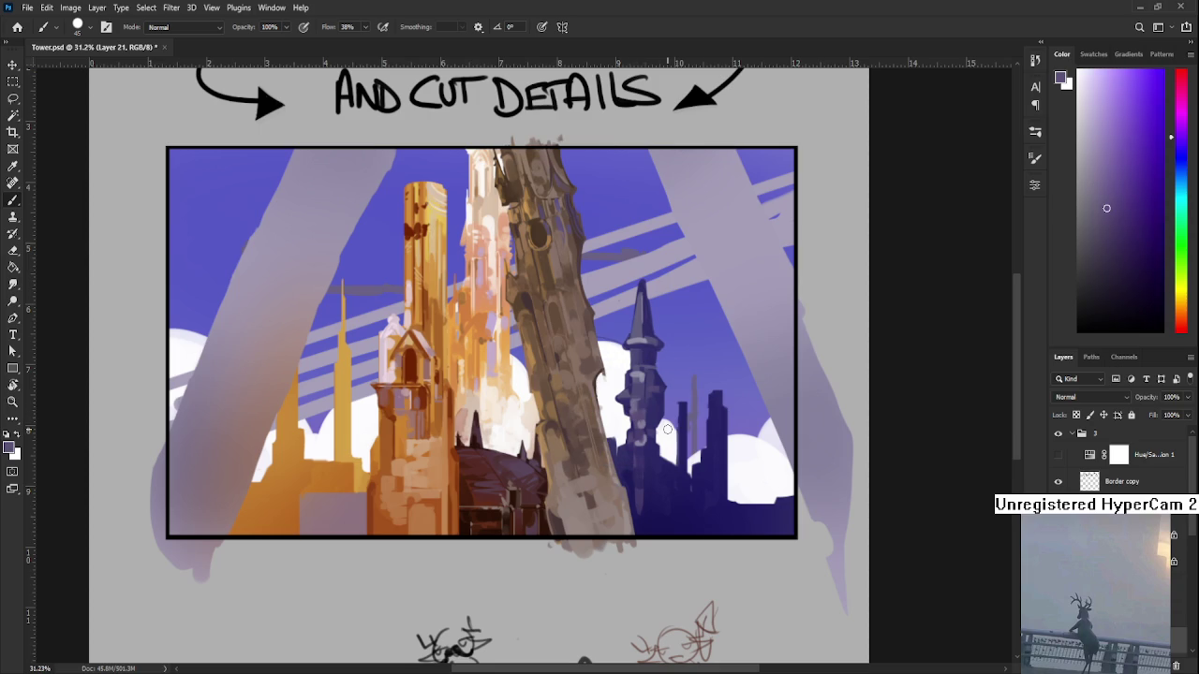
pyautogui.press('h')
pyautogui.moveTo(667, 429)
pyautogui.mouseDown()
pyautogui.moveTo(627, 396)
pyautogui.moveTo(619, 445)
pyautogui.mouseUp()
pyautogui.keyDown('alt'); pyautogui.click(645, 442); pyautogui.keyUp('alt')
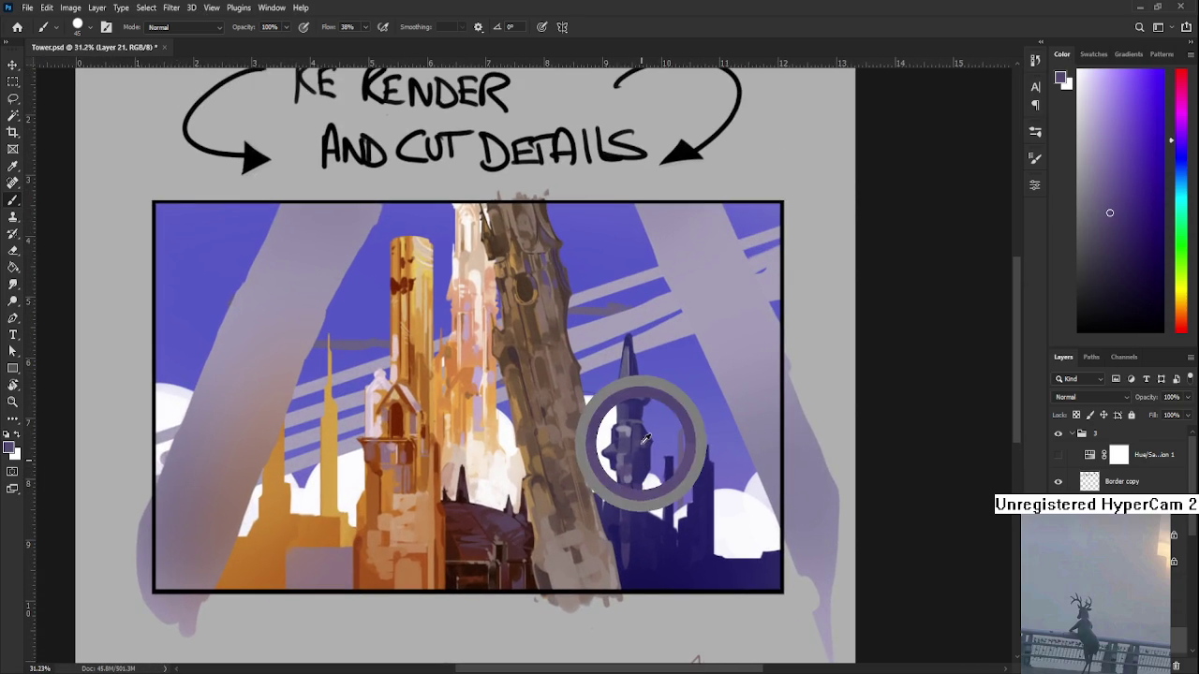
pyautogui.moveTo(638, 491); pyautogui.dragTo(631, 575)
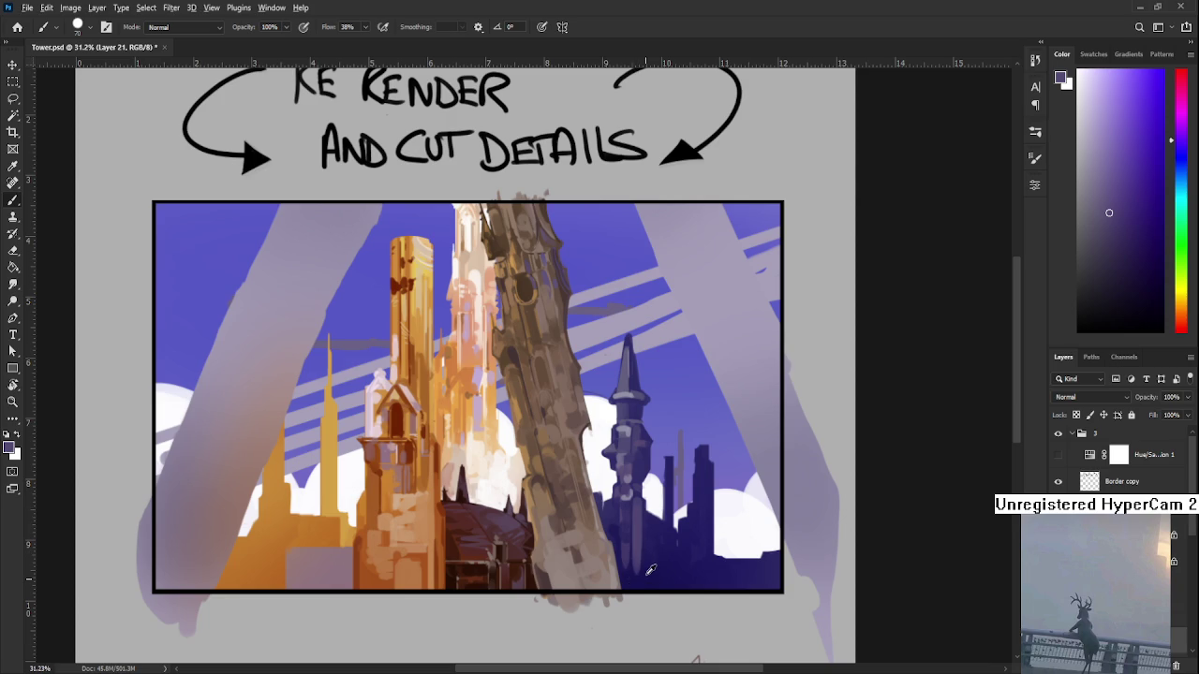
# - Sample several darker shades from across the lower dark tower
pyautogui.keyDown('alt'); pyautogui.click(645, 551); pyautogui.keyUp('alt')
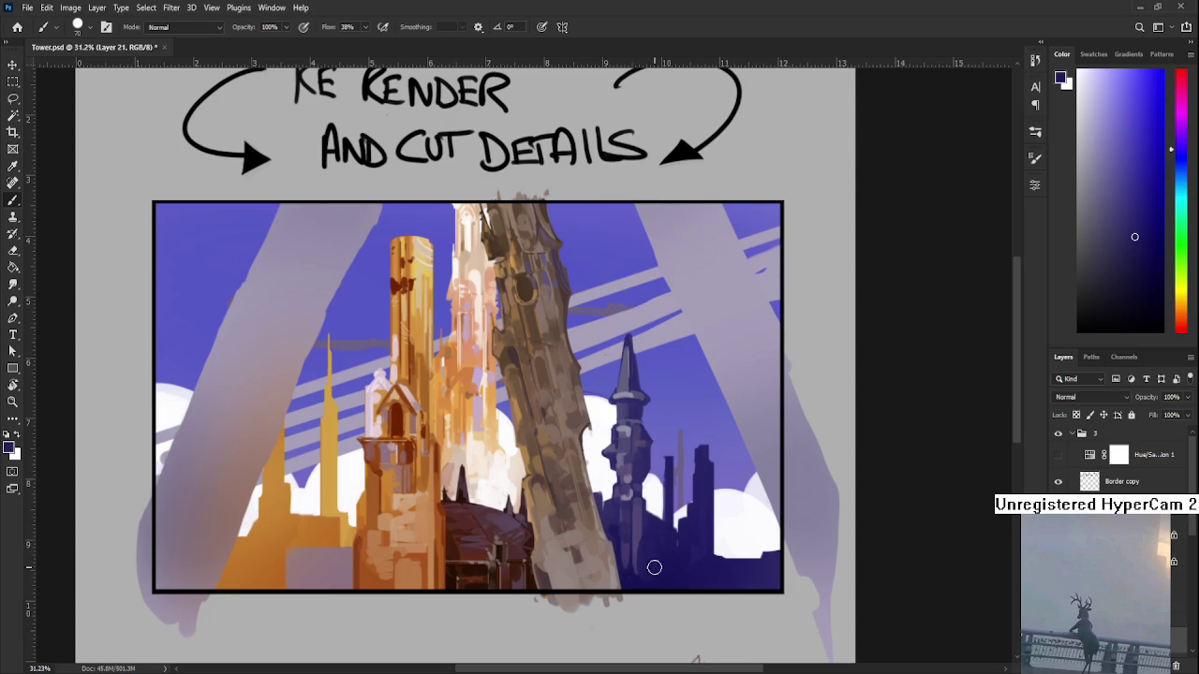
pyautogui.keyDown('alt'); pyautogui.click(638, 535); pyautogui.keyUp('alt')
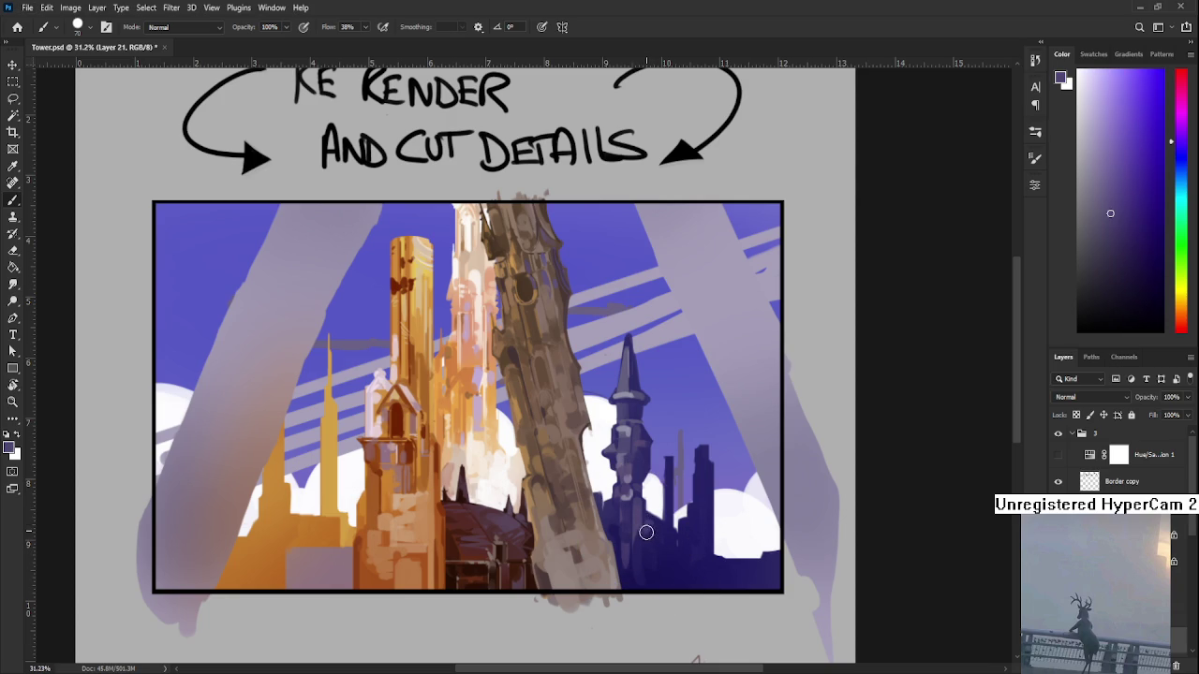
pyautogui.keyDown('alt'); pyautogui.click(651, 561); pyautogui.keyUp('alt')
pyautogui.keyDown('alt'); pyautogui.click(643, 562); pyautogui.keyUp('alt')
pyautogui.moveTo(642, 563); pyautogui.dragTo(650, 591)
pyautogui.keyDown('alt'); pyautogui.click(649, 553); pyautogui.keyUp('alt')
pyautogui.keyDown('alt'); pyautogui.click(662, 552); pyautogui.keyUp('alt')
pyautogui.keyDown('alt'); pyautogui.click(645, 571); pyautogui.keyUp('alt')
pyautogui.keyDown('alt'); pyautogui.click(646, 572); pyautogui.keyUp('alt')
# - Settle on a darker purple and paint dark strokes over the small right tower
pyautogui.moveTo(641, 606); pyautogui.dragTo(653, 569)
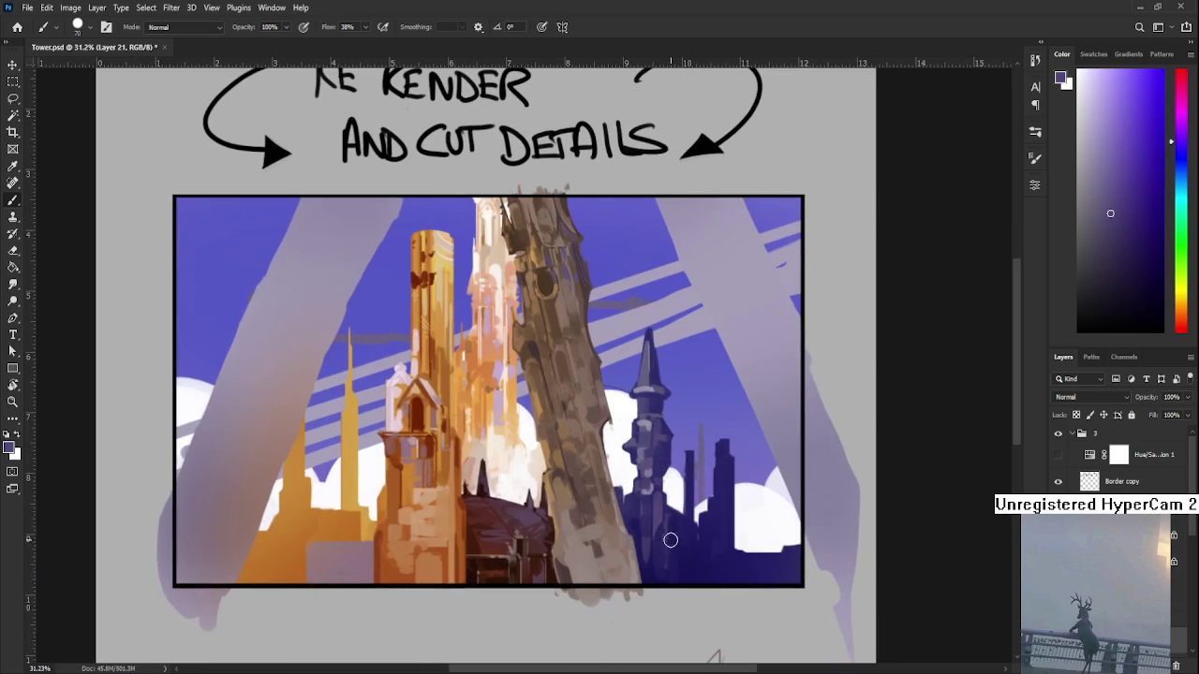
pyautogui.keyDown('alt'); pyautogui.click(644, 570); pyautogui.keyUp('alt')
pyautogui.moveTo(646, 579); pyautogui.dragTo(641, 605)
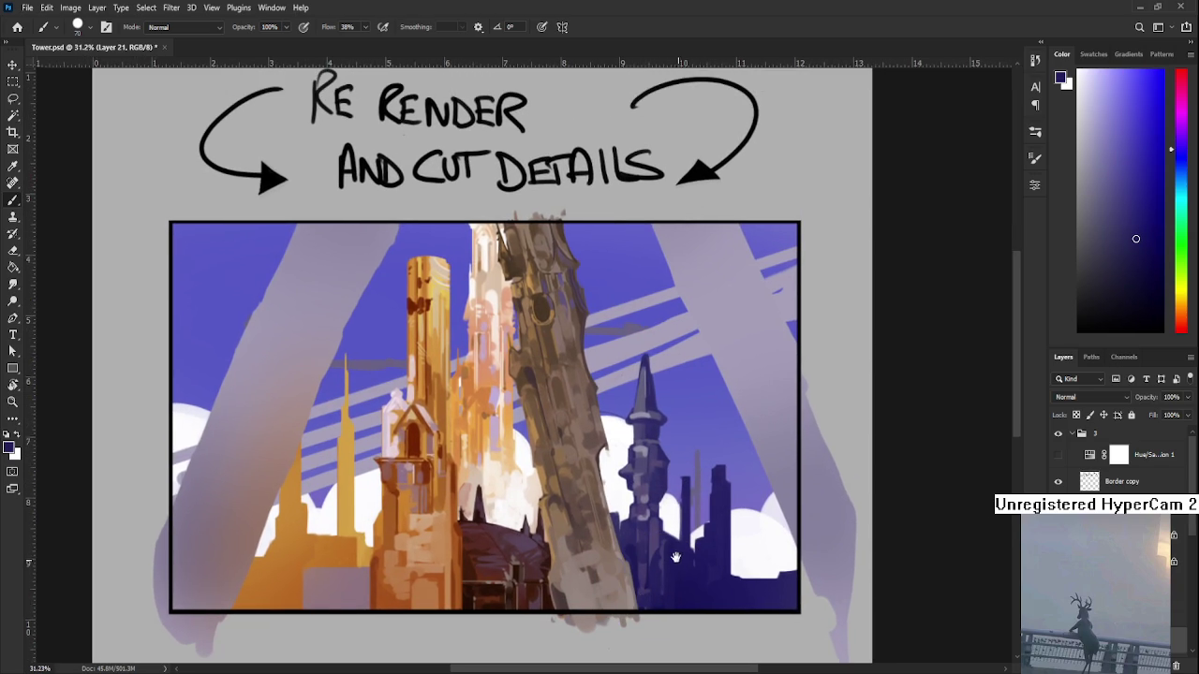
pyautogui.keyDown('alt'); pyautogui.click(646, 574); pyautogui.keyUp('alt')
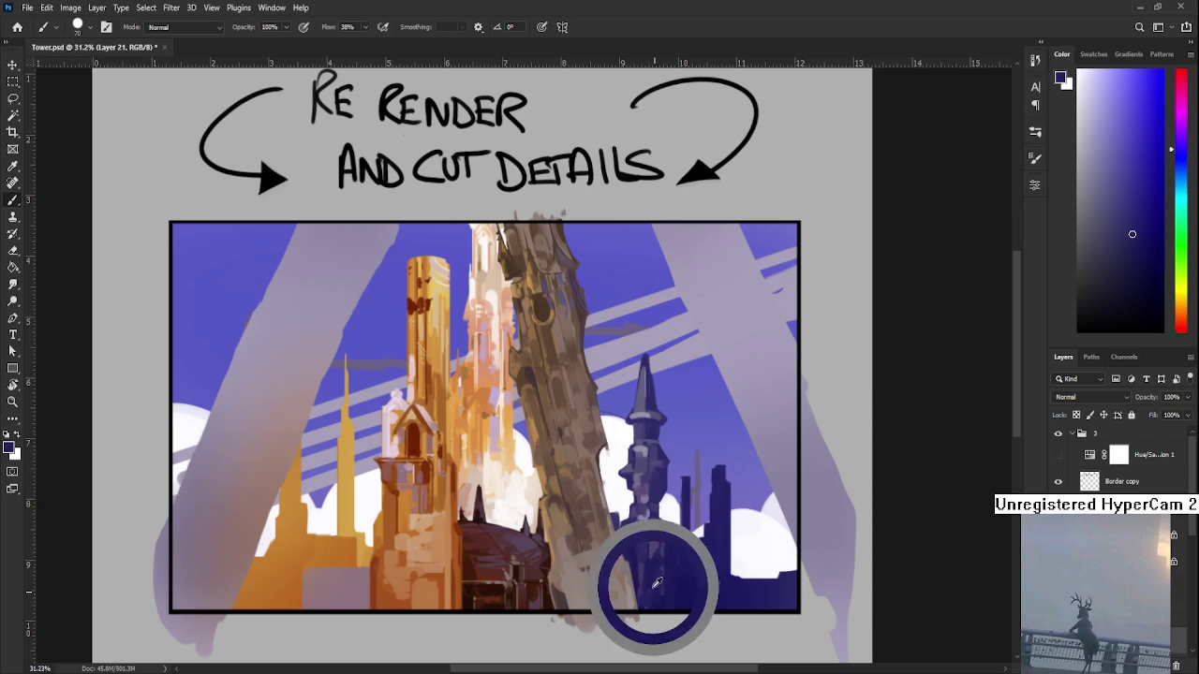
pyautogui.keyDown('alt'); pyautogui.click(641, 572); pyautogui.keyUp('alt')
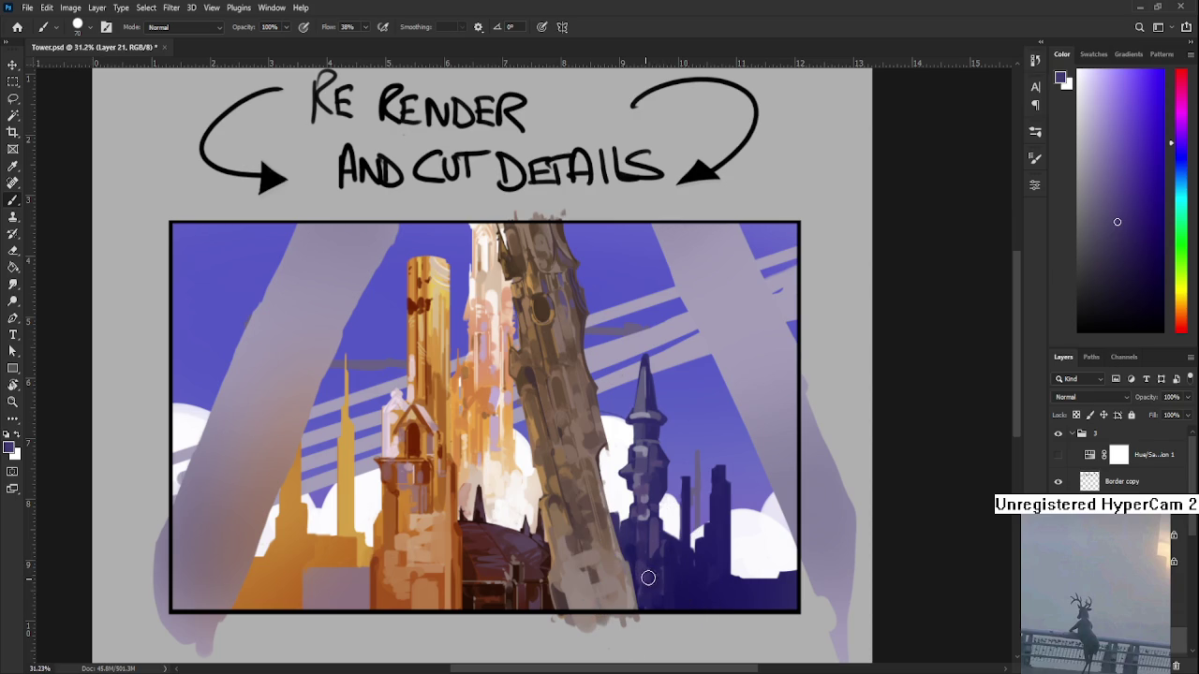
pyautogui.moveTo(645, 569); pyautogui.dragTo(643, 558)
pyautogui.keyDown('alt'); pyautogui.click(652, 556); pyautogui.keyUp('alt')
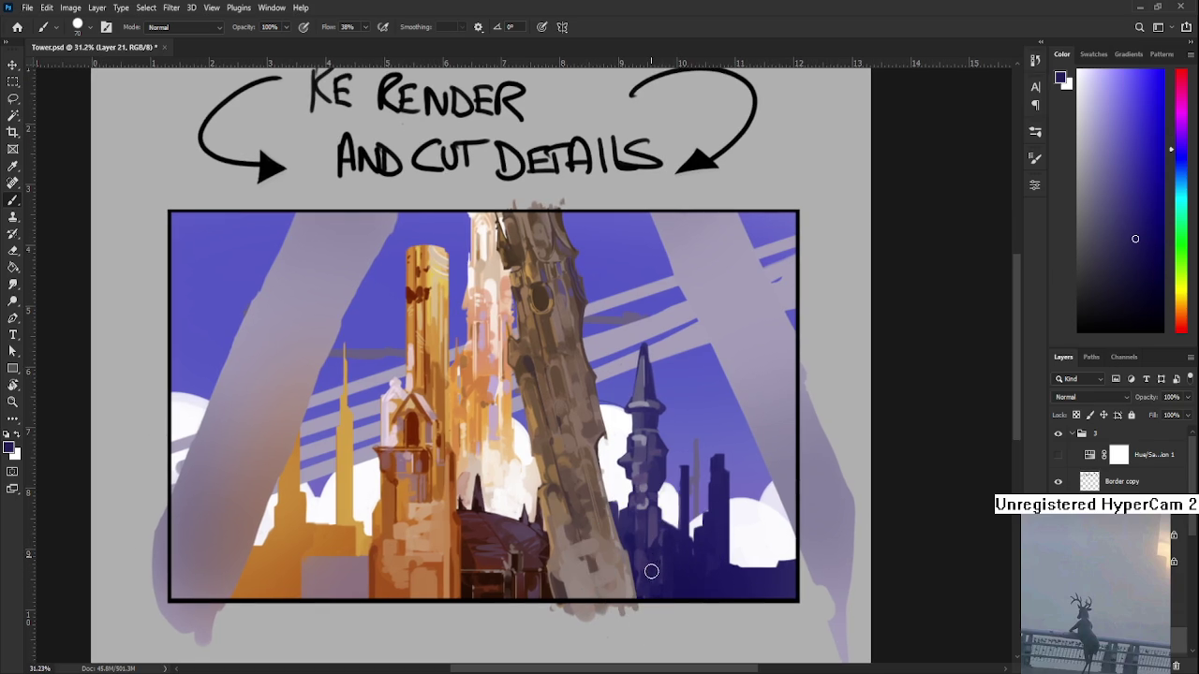
pyautogui.keyDown('alt'); pyautogui.click(656, 527); pyautogui.keyUp('alt')
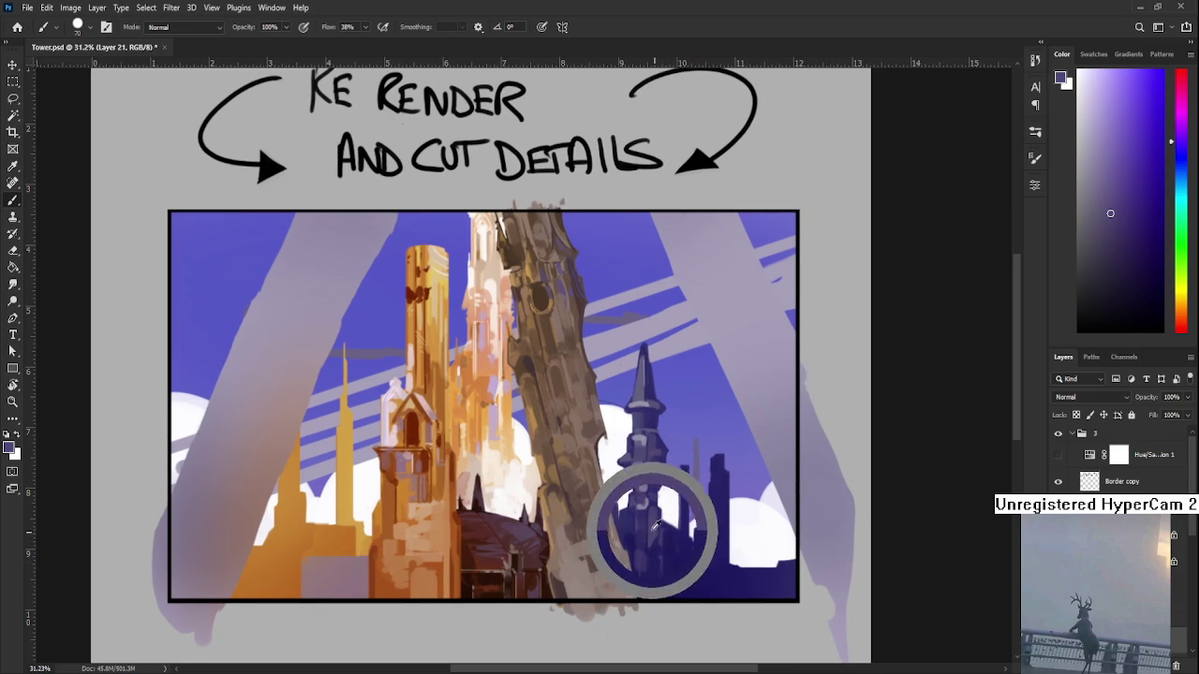
pyautogui.moveTo(656, 528); pyautogui.dragTo(689, 556)
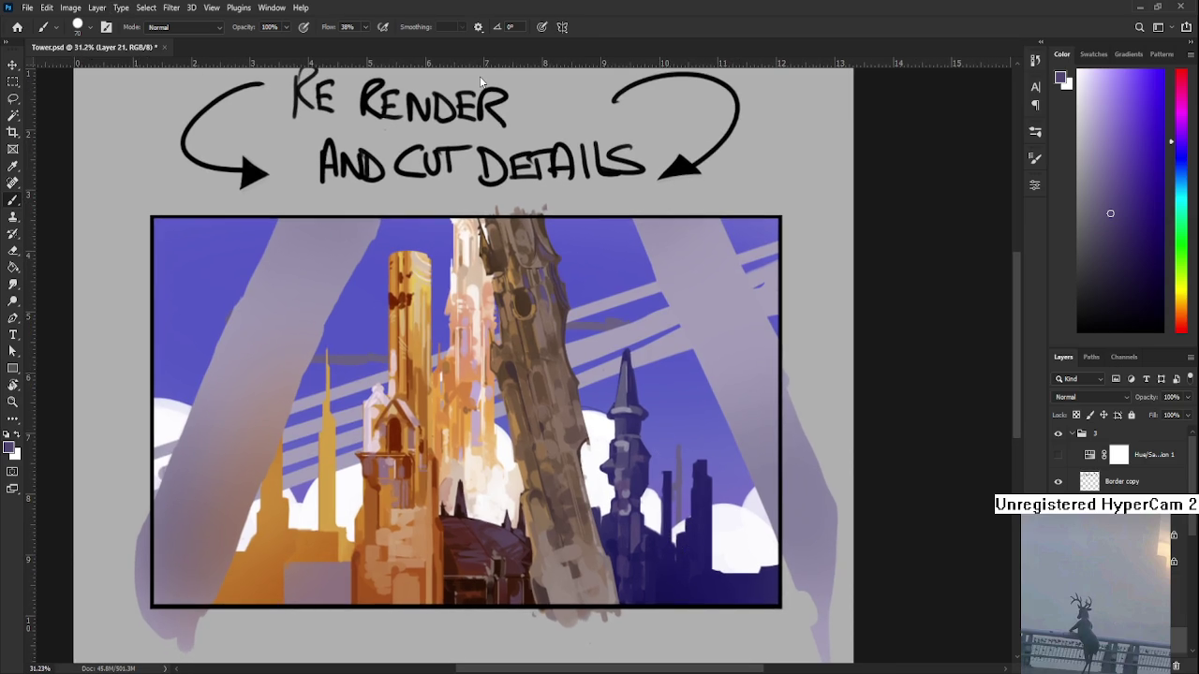
pyautogui.moveTo(697, 484); pyautogui.dragTo(701, 503)
pyautogui.moveTo(684, 546)
pyautogui.mouseDown()
pyautogui.moveTo(685, 570)
pyautogui.moveTo(678, 534)
pyautogui.moveTo(691, 506)
pyautogui.moveTo(682, 516)
pyautogui.moveTo(700, 487)
pyautogui.moveTo(712, 501)
pyautogui.moveTo(696, 490)
pyautogui.moveTo(725, 503)
pyautogui.mouseUp()
pyautogui.press('e')
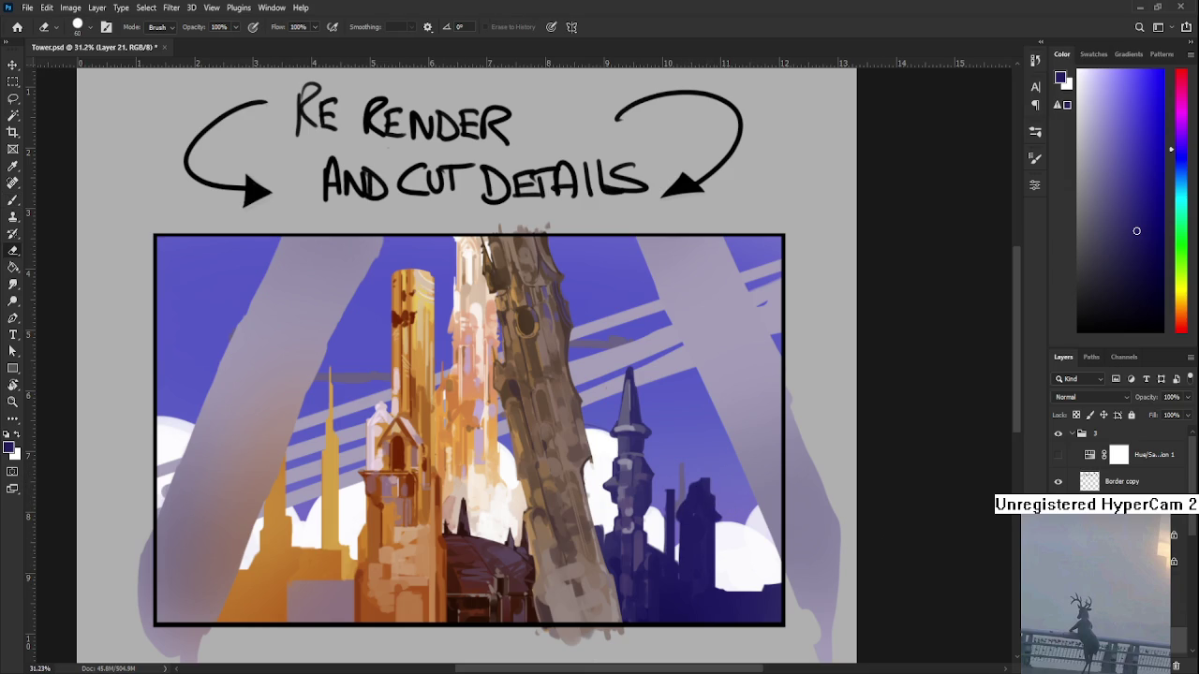
# - Lasso-select the area around the right tower and step back and forth through recent edits
pyautogui.press('l')
pyautogui.moveTo(599, 373)
pyautogui.mouseDown()
pyautogui.moveTo(690, 327)
pyautogui.moveTo(668, 650)
pyautogui.moveTo(596, 619)
pyautogui.moveTo(590, 592)
pyautogui.mouseUp()
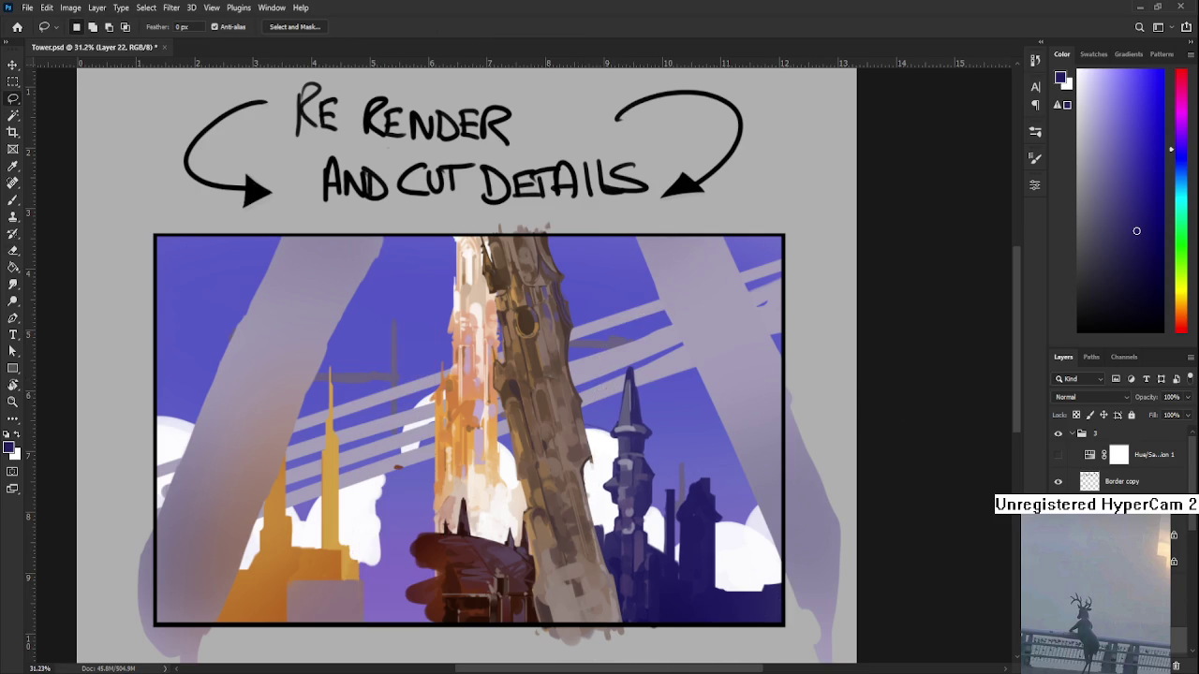
pyautogui.scroll(-3, 1115, 459)
pyautogui.scroll(-1, 1091, 468)
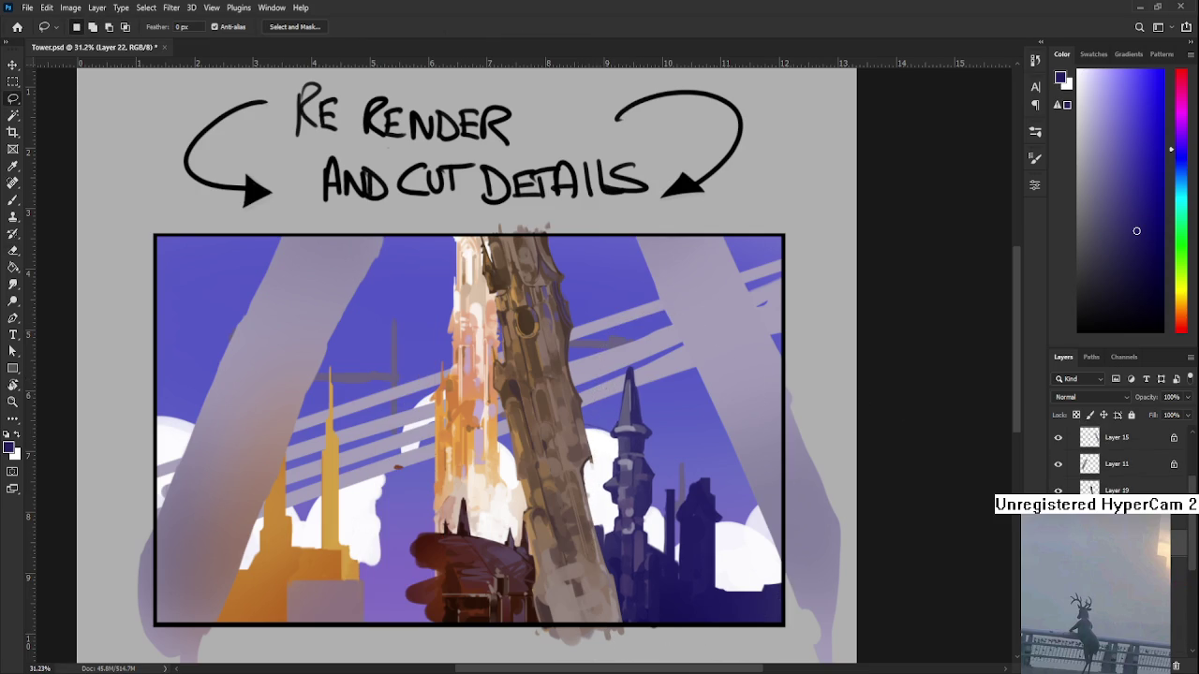
pyautogui.hotkey('ctrl', 'z')
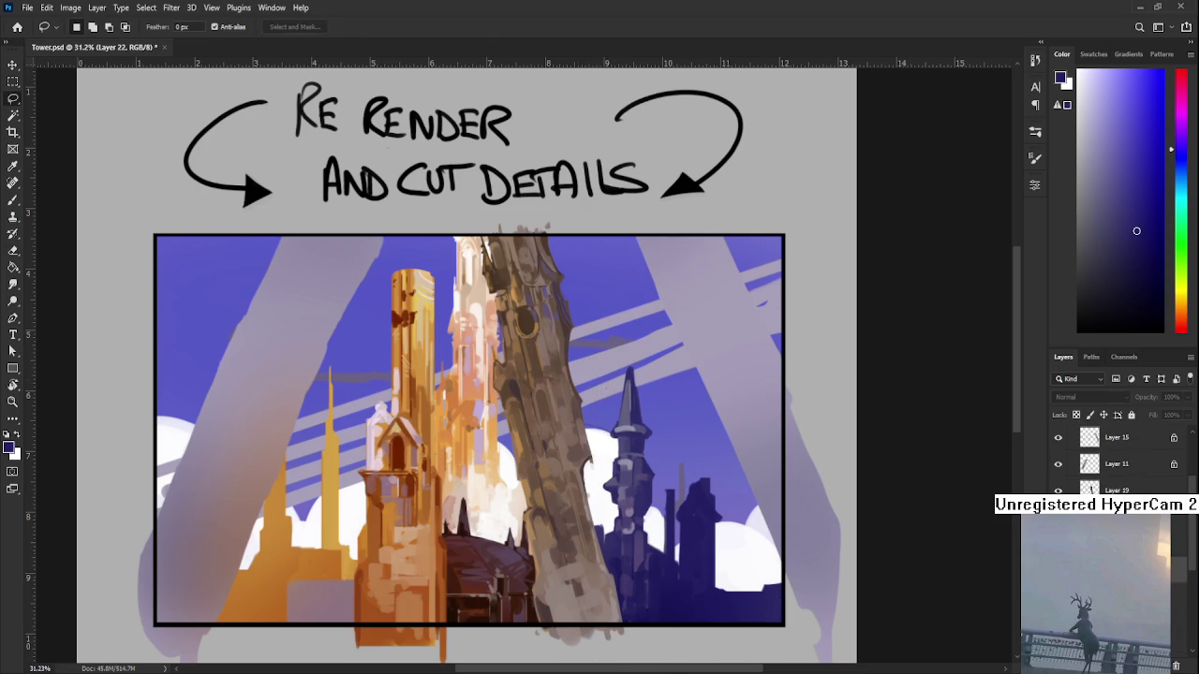
pyautogui.hotkey('ctrl', 'shift', 'z')
pyautogui.hotkey('ctrl', 'z')
pyautogui.hotkey('ctrl', 'z')
pyautogui.hotkey('ctrl', 'shift', 'z')
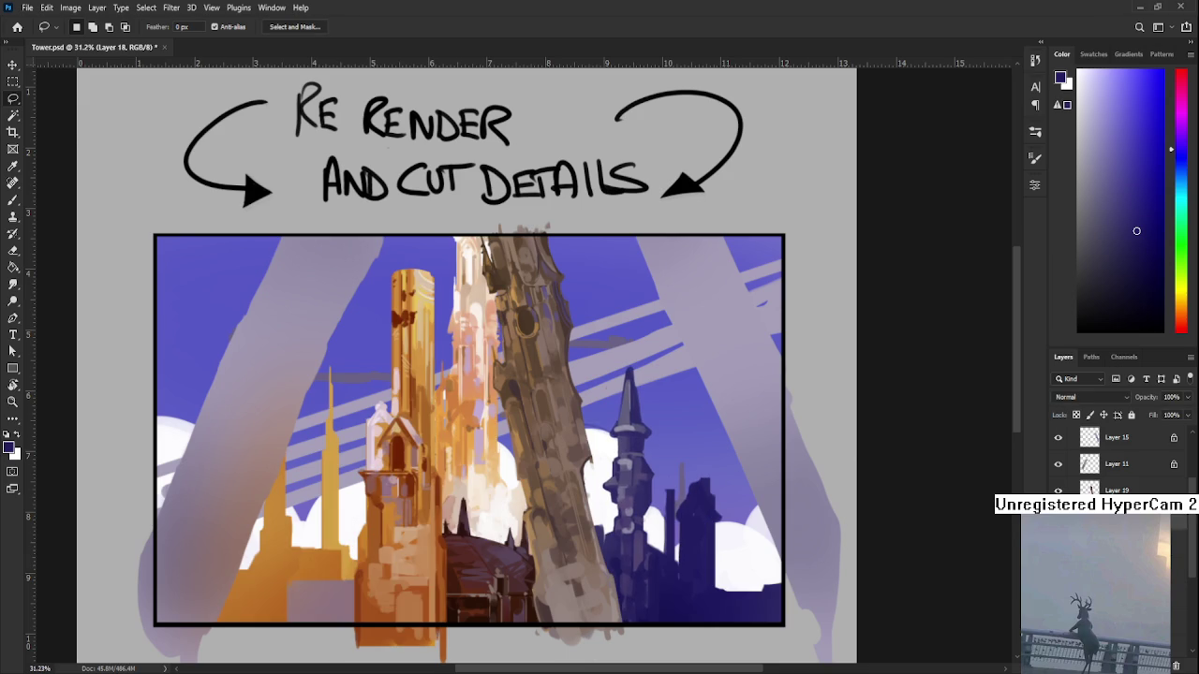
# - Clip the tree-trunk layer to the frame below and make Layer 12 active
pyautogui.doubleClick(1057, 491)
pyautogui.click(1059, 490)
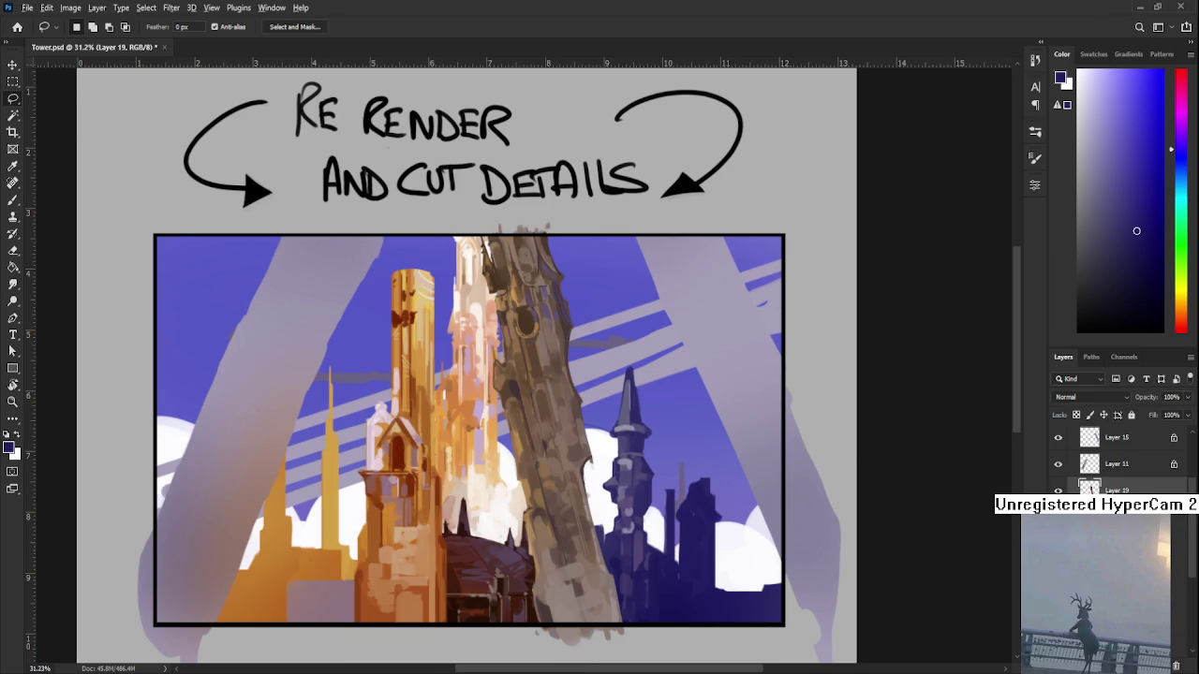
pyautogui.hotkey('ctrl', 'alt', 'g')
pyautogui.click(1058, 465)
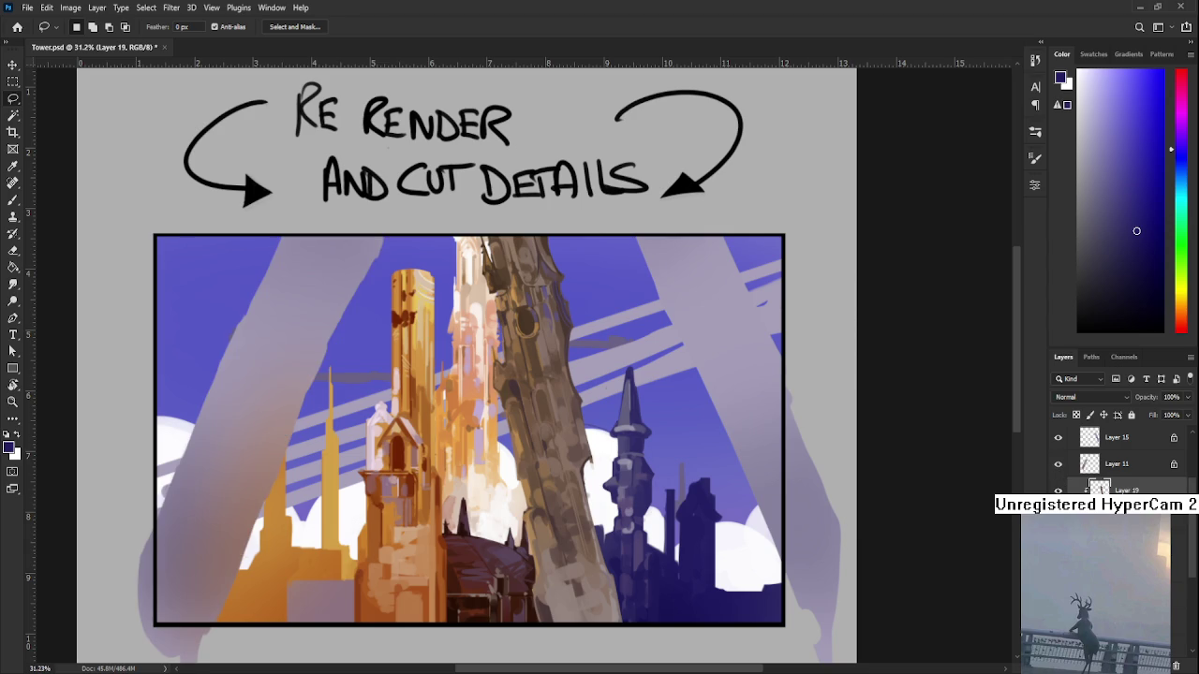
pyautogui.scroll(-1, 1059, 467)
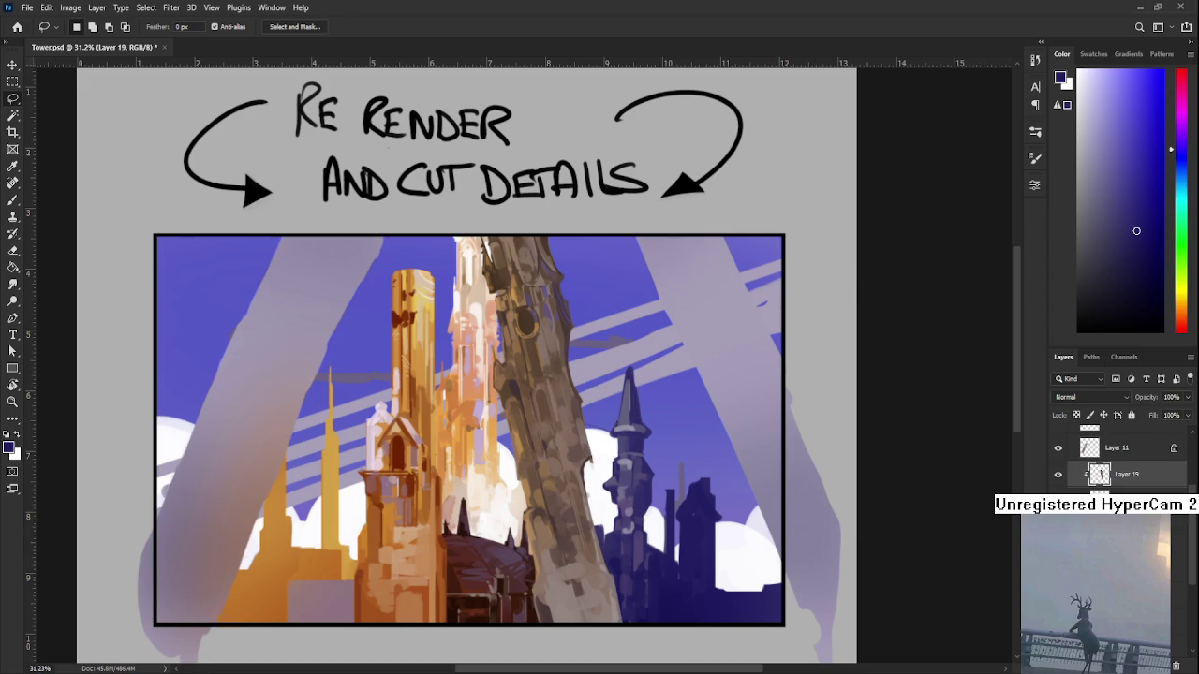
pyautogui.keyDown('ctrl'); pyautogui.click(627, 512); pyautogui.keyUp('ctrl')
# - With the Brush on Layer 12, sample the tower's dark blues to paint a thin needle spire
pyautogui.press('b')
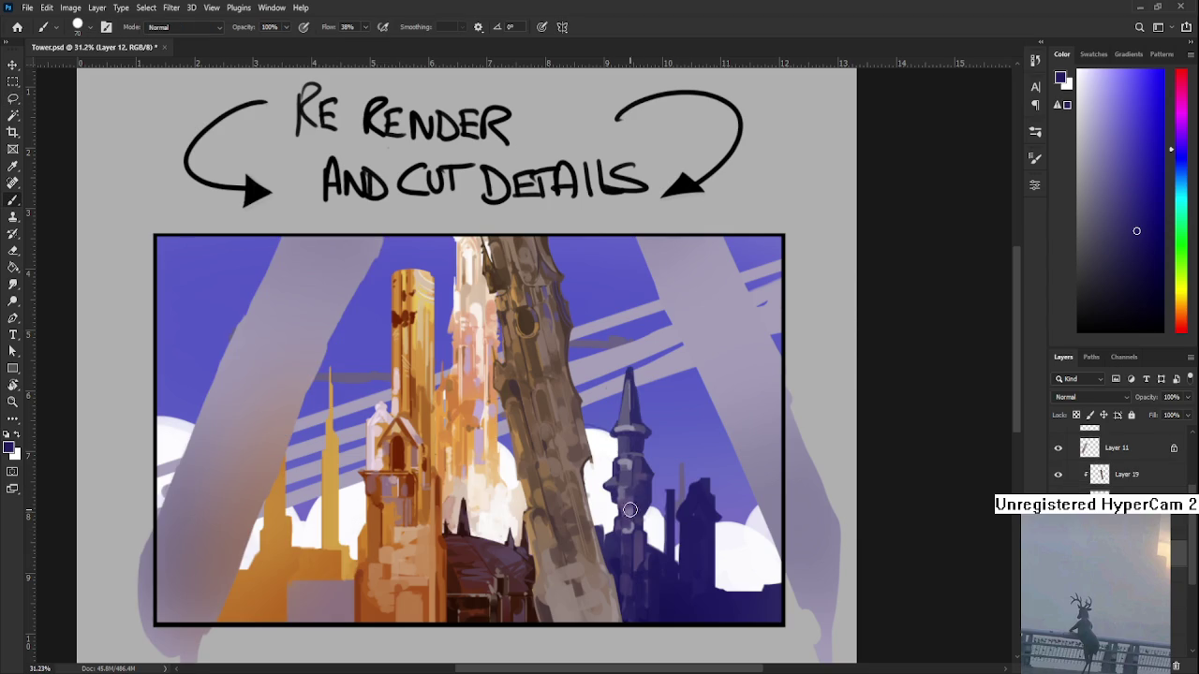
pyautogui.keyDown('alt'); pyautogui.click(646, 515); pyautogui.keyUp('alt')
pyautogui.moveTo(650, 567); pyautogui.dragTo(655, 534)
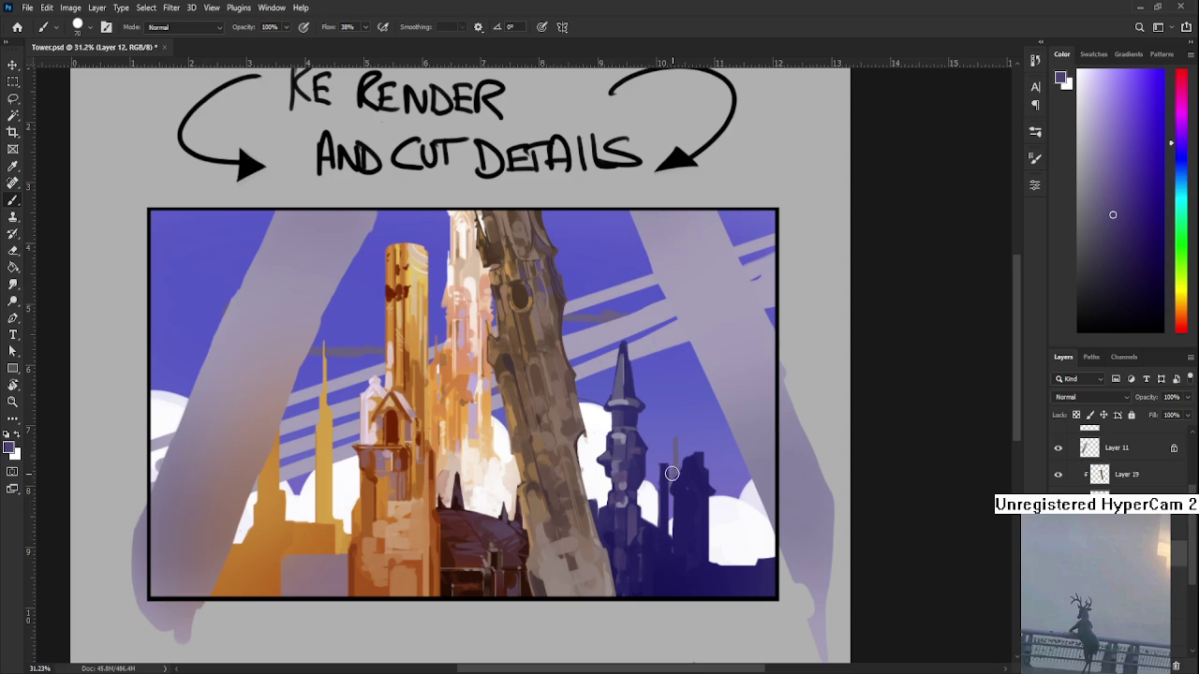
pyautogui.keyDown('alt'); pyautogui.click(694, 500); pyautogui.keyUp('alt')
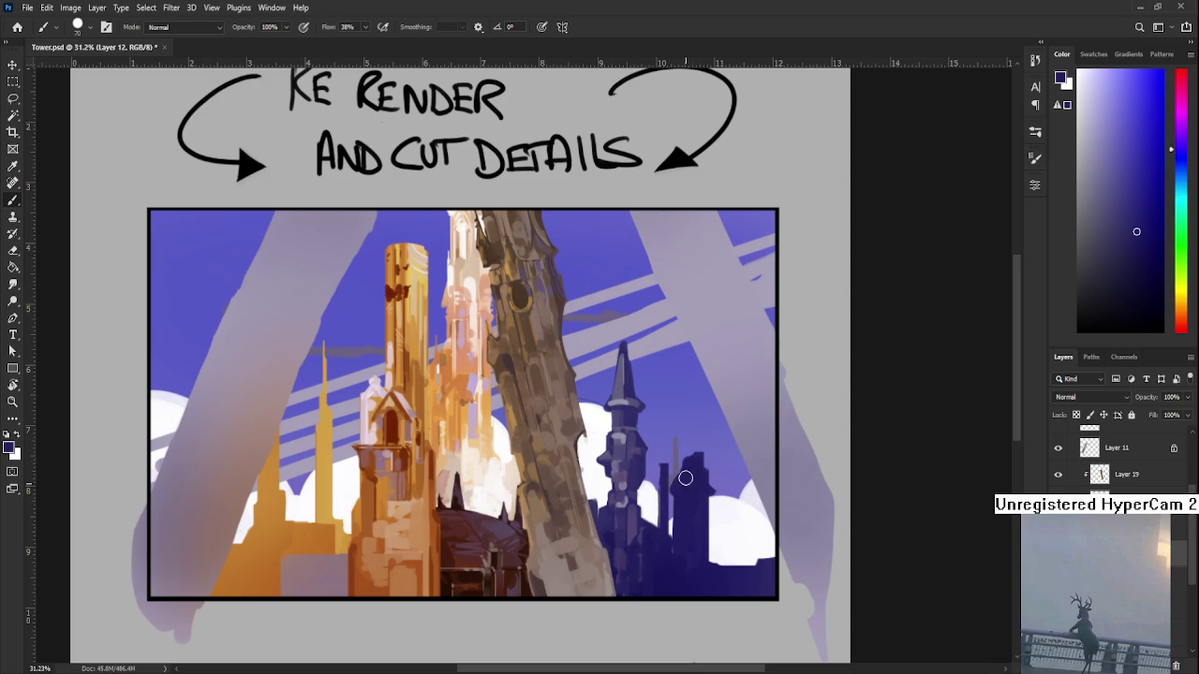
# - Erase through the dark spire area and beside the tower, shrinking the brush to 40
pyautogui.press('e')
pyautogui.moveTo(665, 474); pyautogui.dragTo(664, 524)
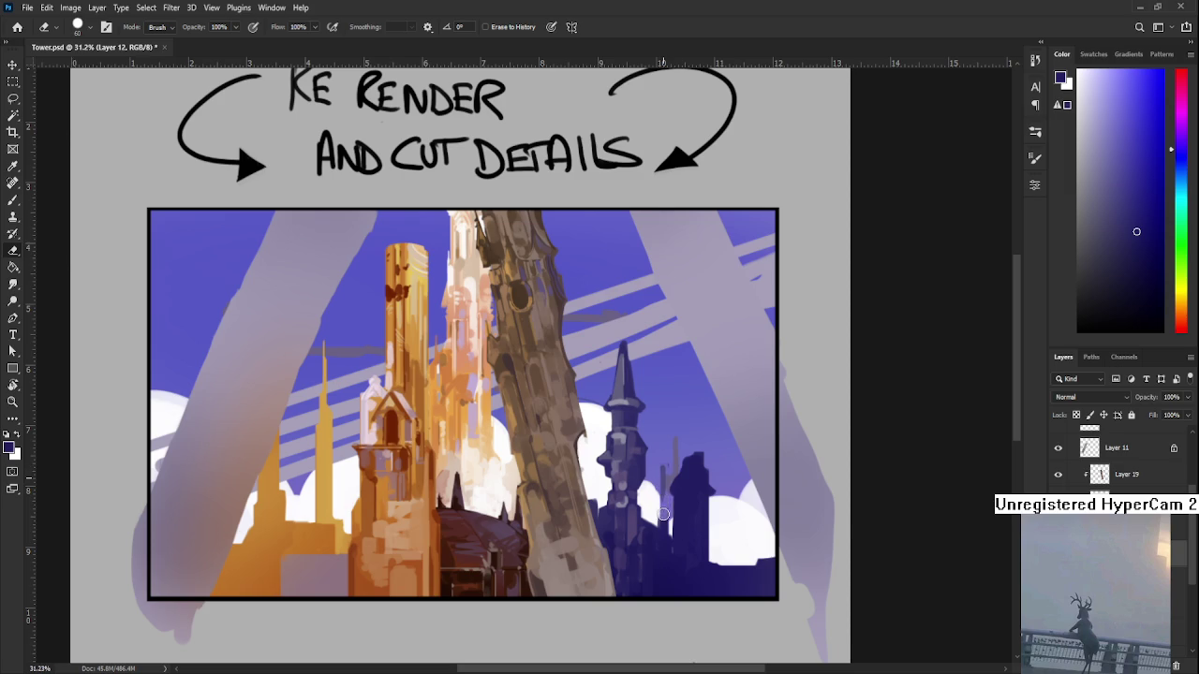
pyautogui.press('b')
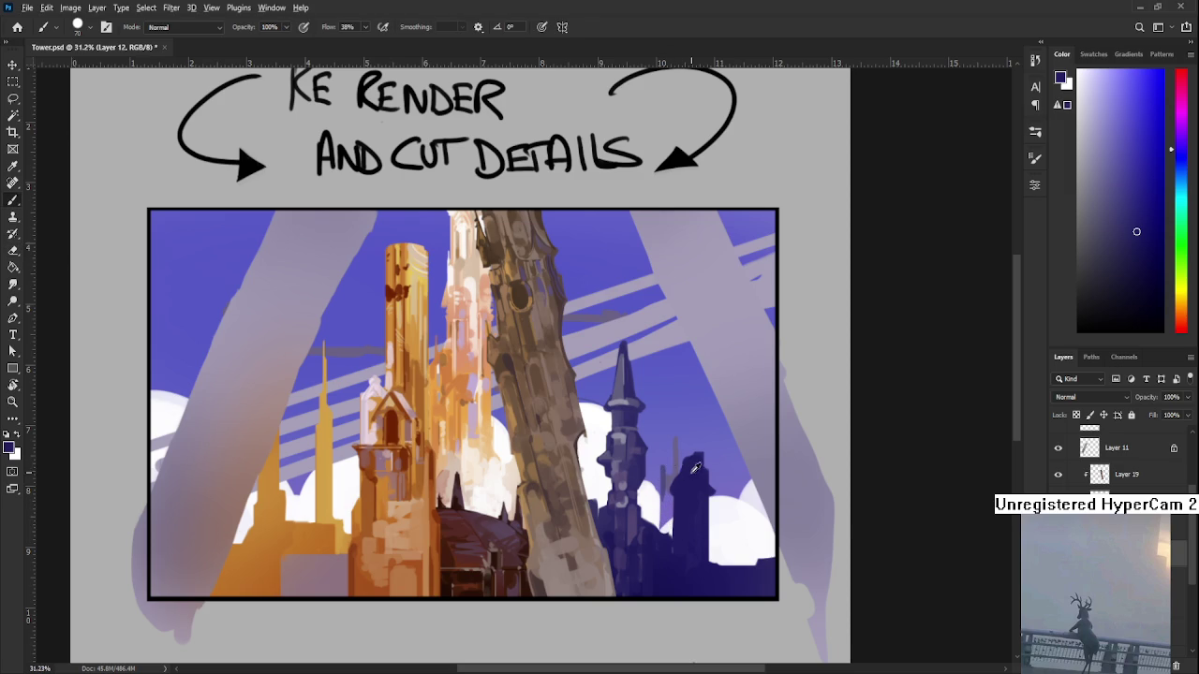
pyautogui.press('[')
pyautogui.press('[')
pyautogui.press('[')
pyautogui.press('e')
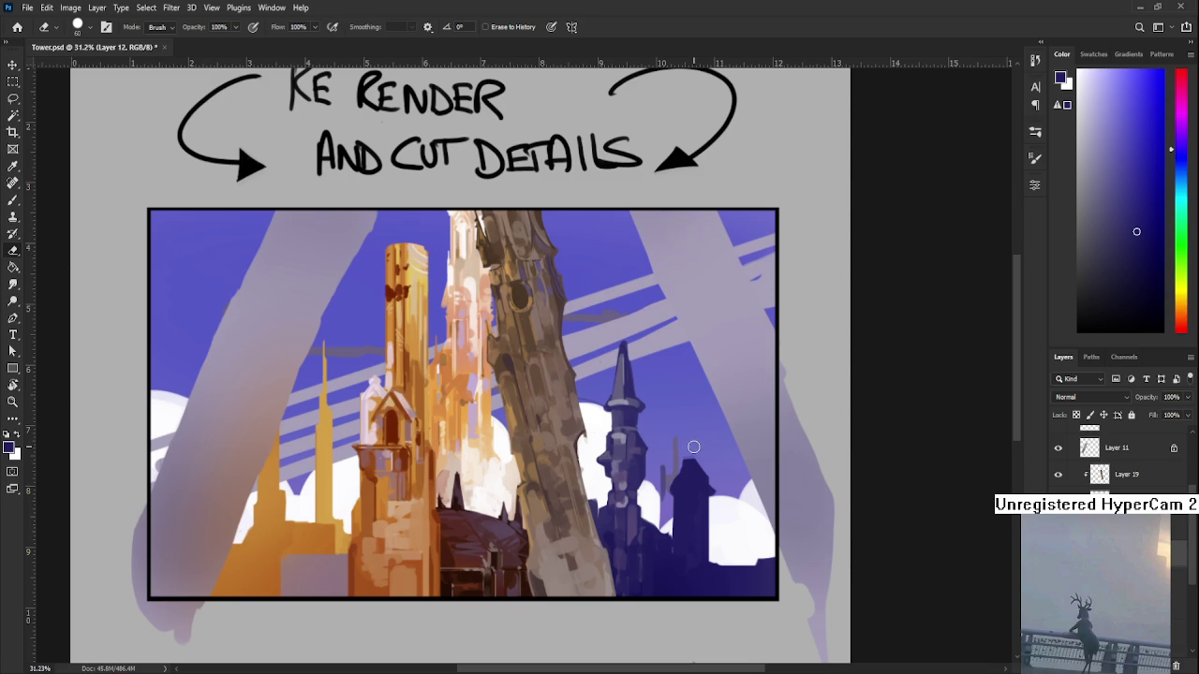
pyautogui.moveTo(695, 446); pyautogui.dragTo(684, 452)
pyautogui.press('b')
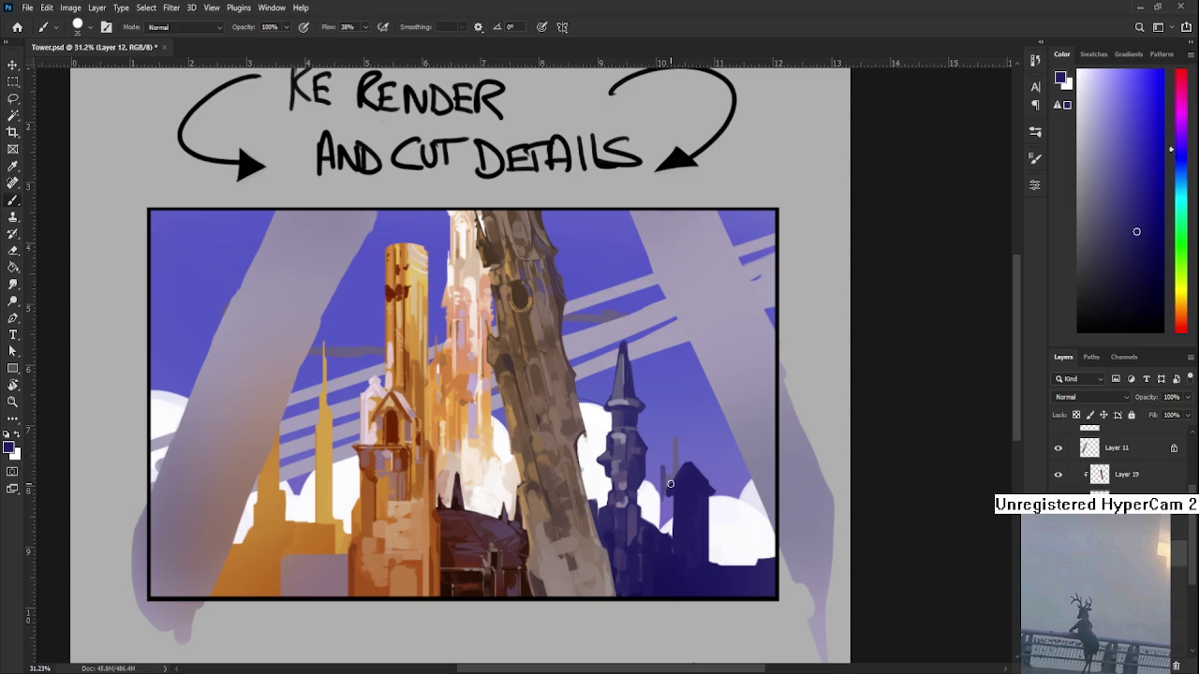
pyautogui.press('e')
pyautogui.press('b')
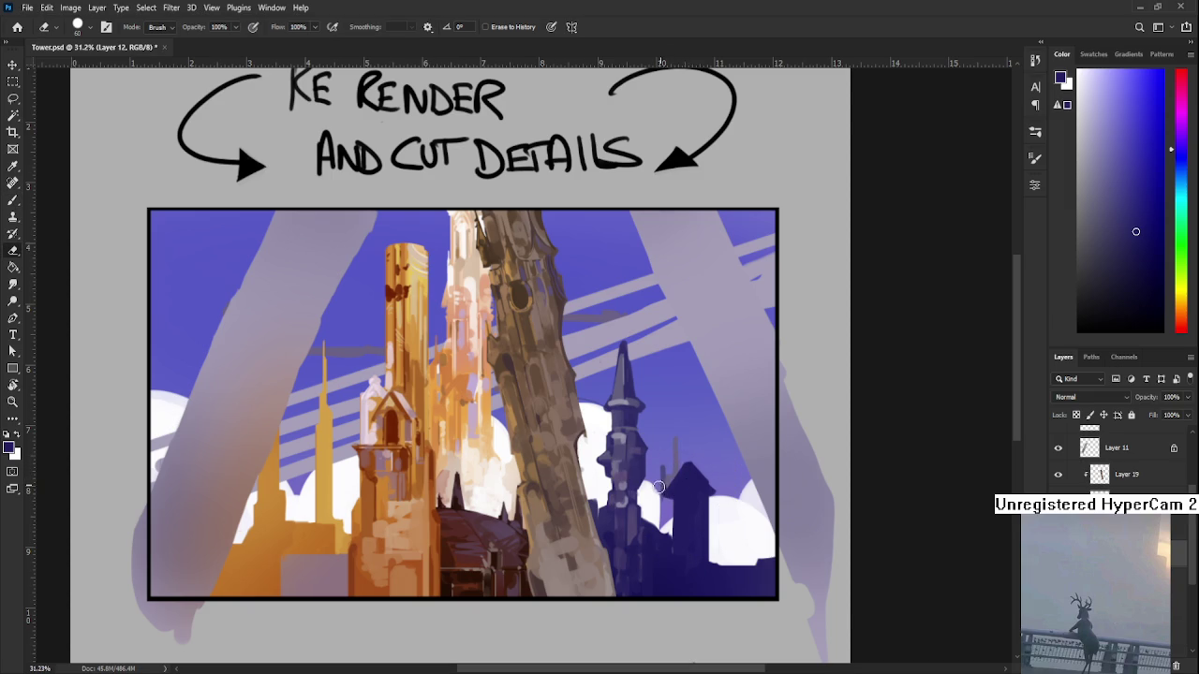
# - Paint dark vertical strokes down the tower's body and right edge, then narrow the brush to 10
pyautogui.keyDown('alt'); pyautogui.click(681, 488); pyautogui.keyUp('alt')
pyautogui.moveTo(673, 493); pyautogui.dragTo(673, 545)
pyautogui.moveTo(707, 491); pyautogui.dragTo(708, 562)
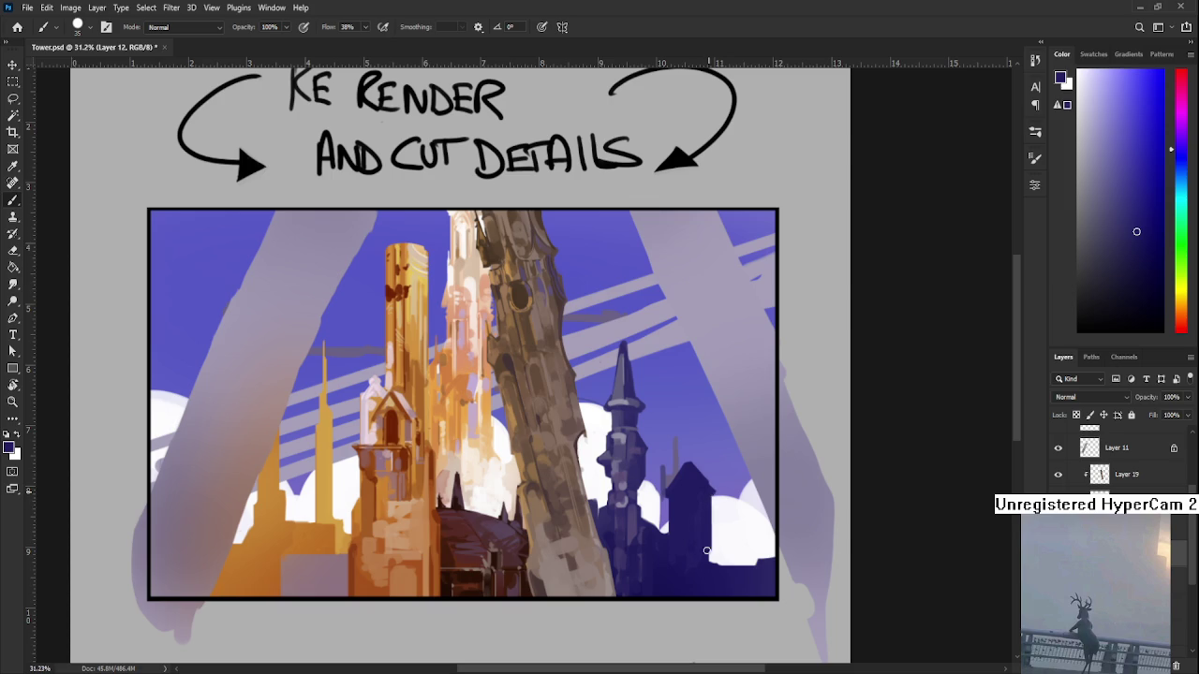
pyautogui.press('e')
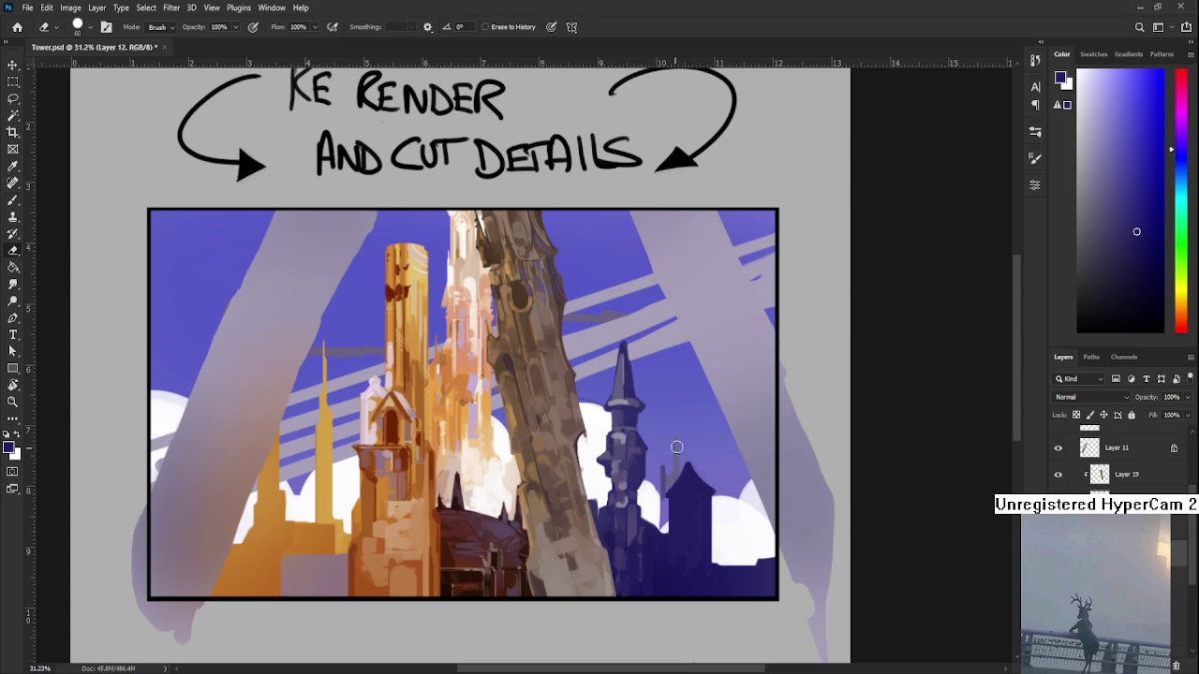
pyautogui.press('b')
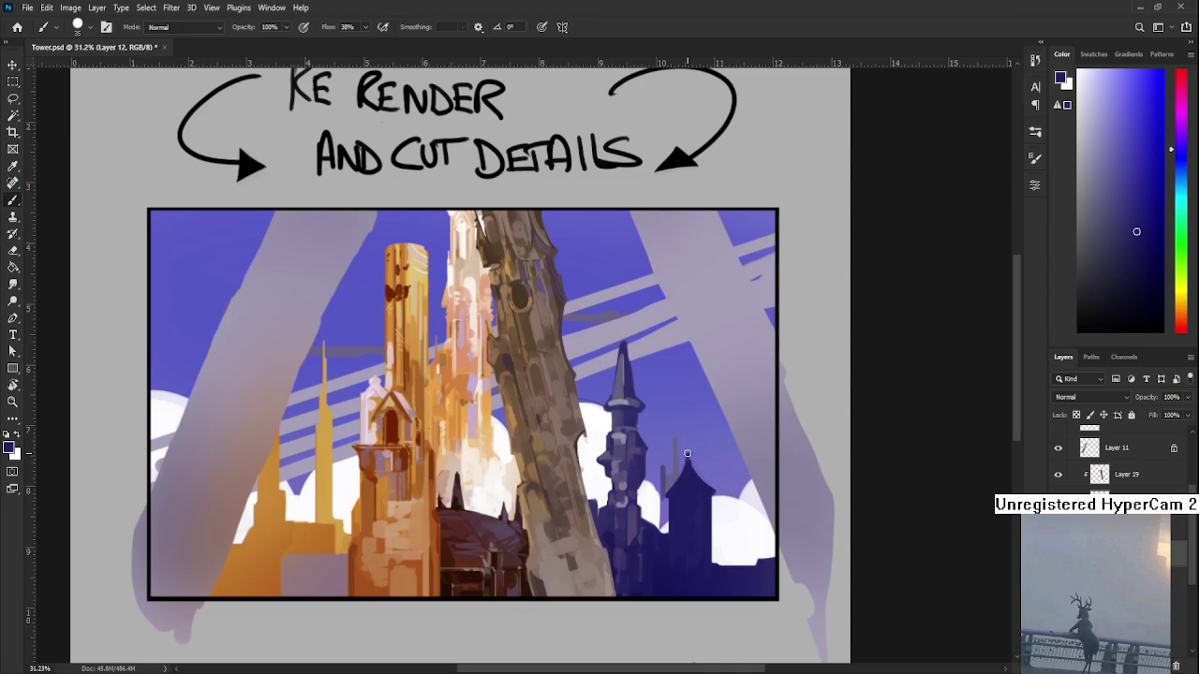
pyautogui.press('[')
pyautogui.press('[')
pyautogui.press('[')
pyautogui.press('e')
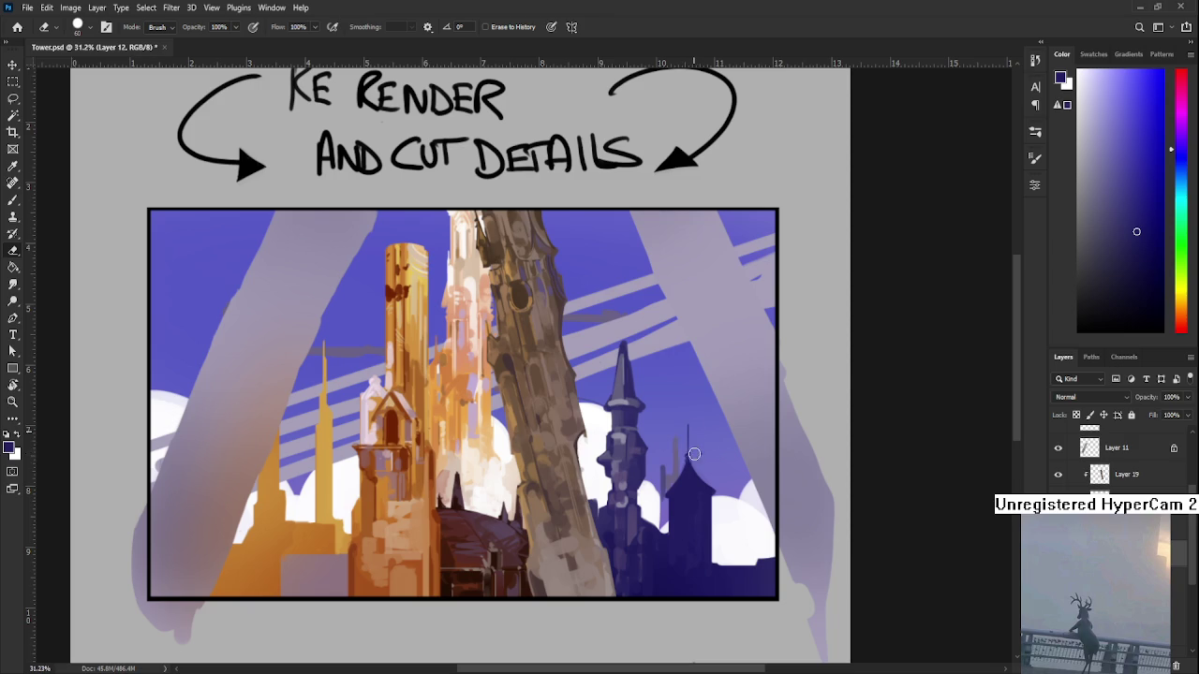
# - Enlarge the brush and paint a flared eave on the small tower's pagoda roof
pyautogui.scroll(-1, 679, 464)
pyautogui.press('b')
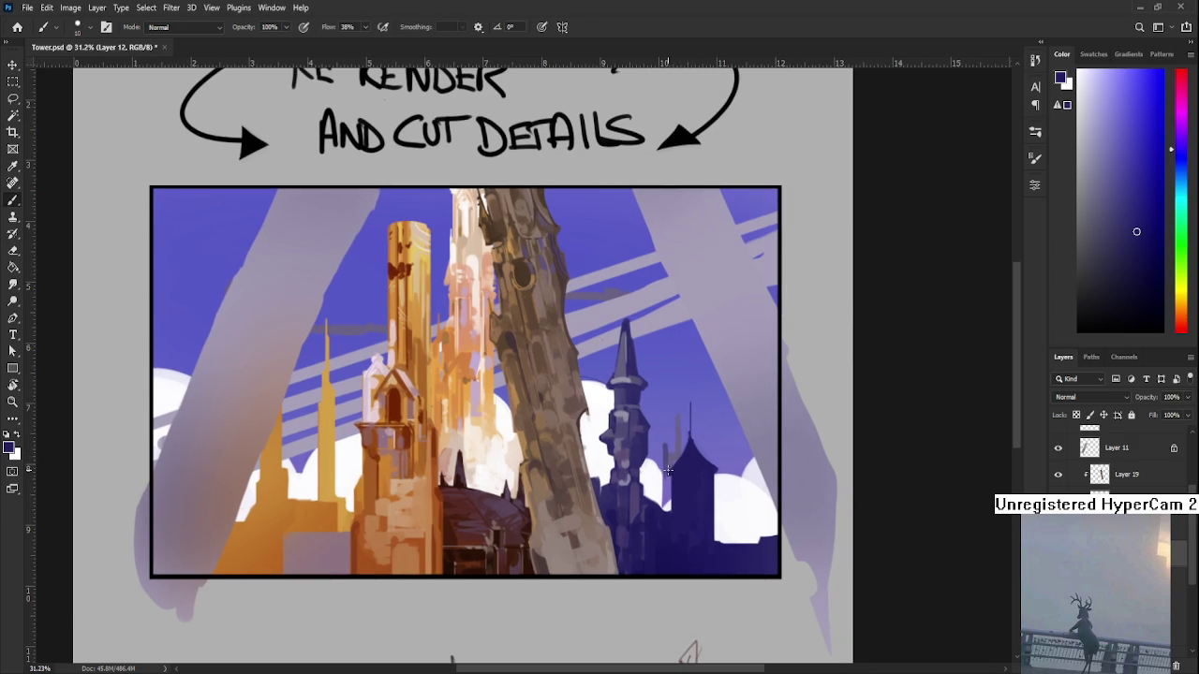
pyautogui.press('e')
pyautogui.press('b')
pyautogui.press('e')
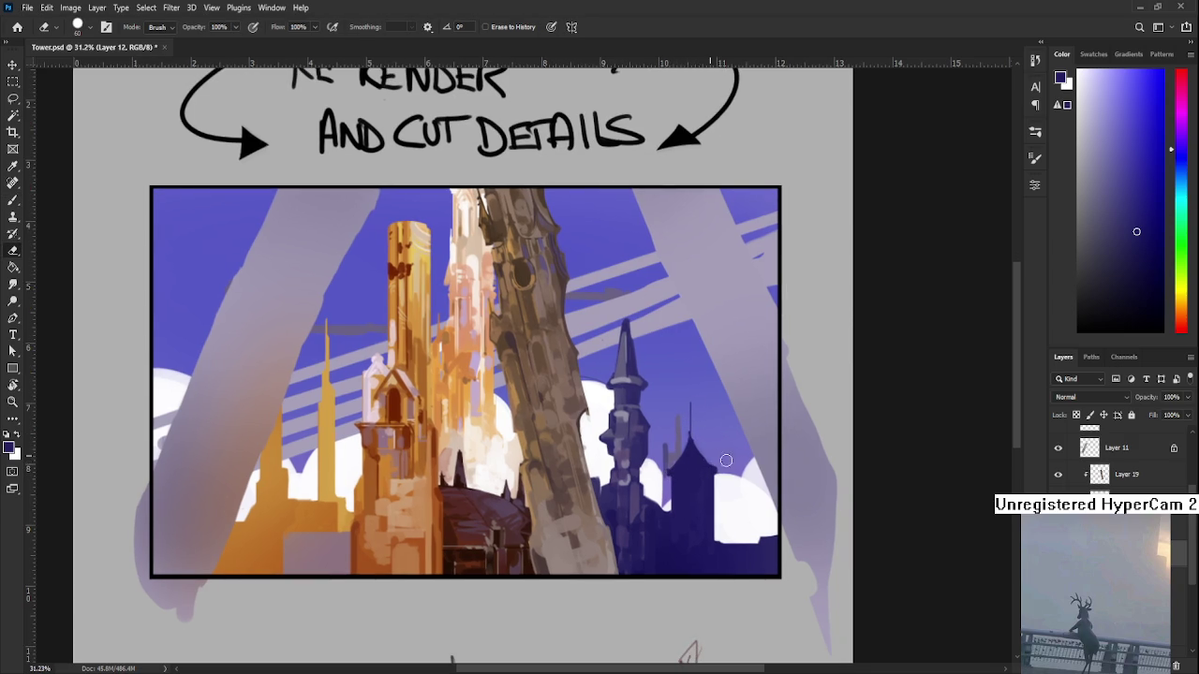
pyautogui.scroll(-3, 762, 455)
pyautogui.scroll(-1, 762, 455)
pyautogui.scroll(2, 747, 468)
pyautogui.scroll(3, 712, 472)
pyautogui.moveTo(688, 480); pyautogui.dragTo(616, 550)
pyautogui.press('b')
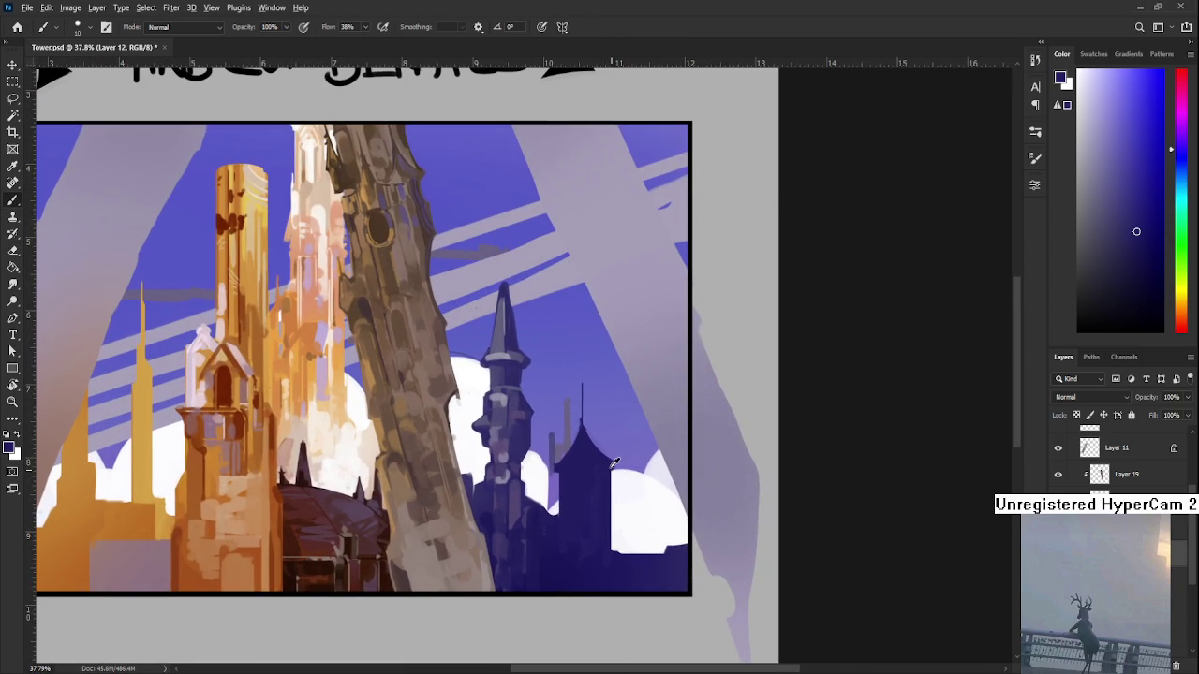
pyautogui.press(']')
pyautogui.press(']')
pyautogui.moveTo(579, 436)
pyautogui.mouseDown()
pyautogui.moveTo(543, 473)
pyautogui.moveTo(624, 473)
pyautogui.mouseUp()
pyautogui.press('e')
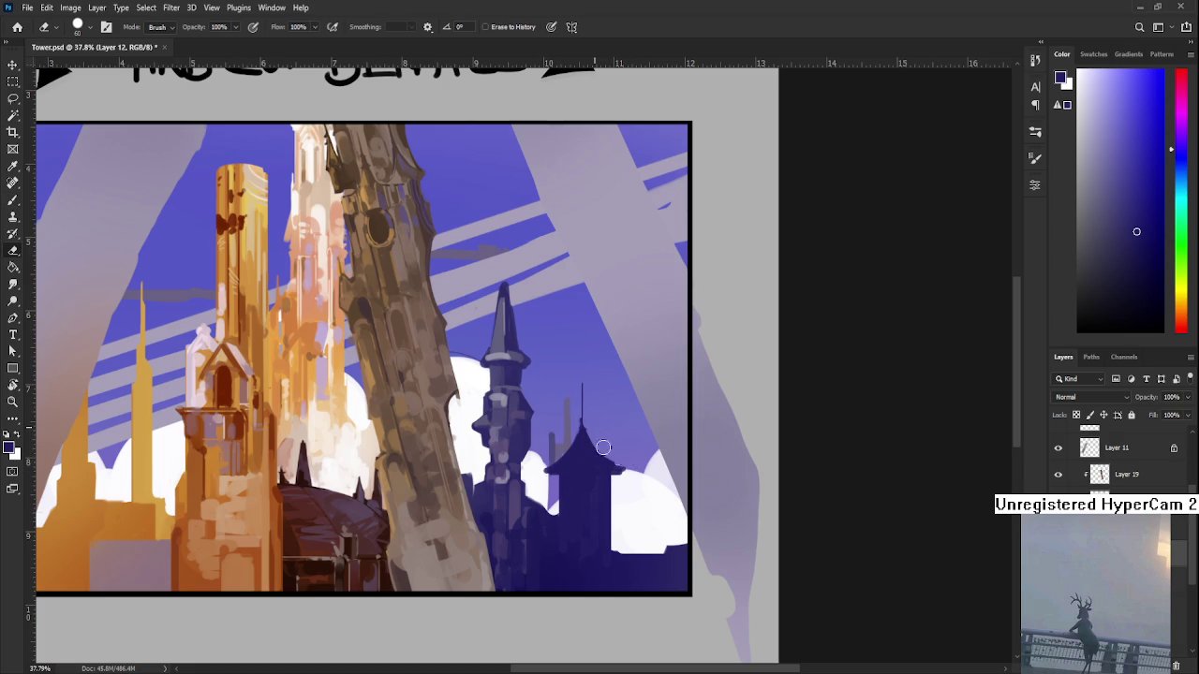
# - Darken the gap under the pagoda roof and extend a dark stroke down over the cloud
pyautogui.moveTo(594, 436); pyautogui.dragTo(609, 418)
pyautogui.press('b')
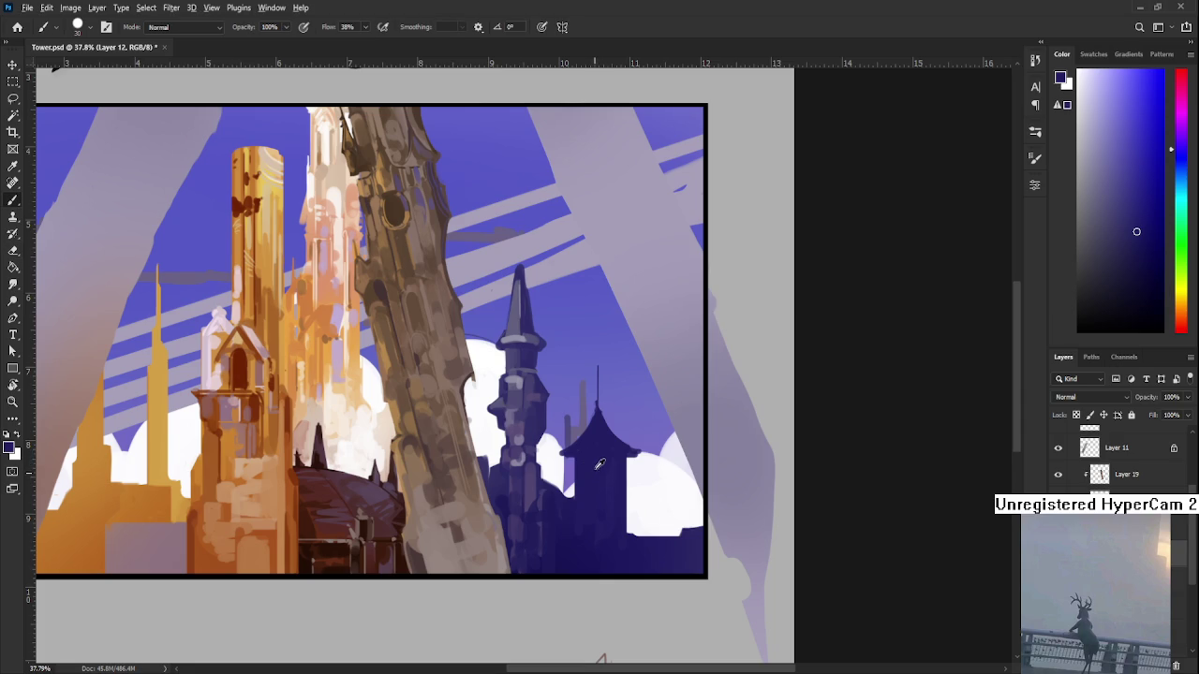
pyautogui.moveTo(573, 463); pyautogui.dragTo(571, 459)
pyautogui.press('e')
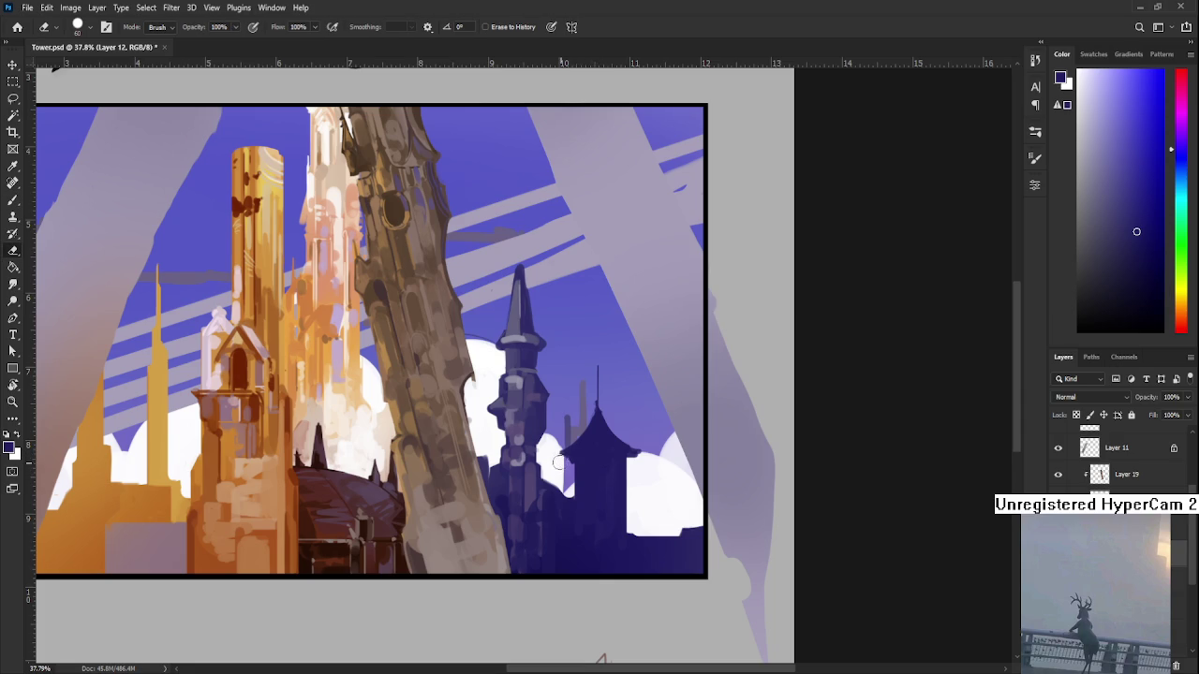
pyautogui.press('b')
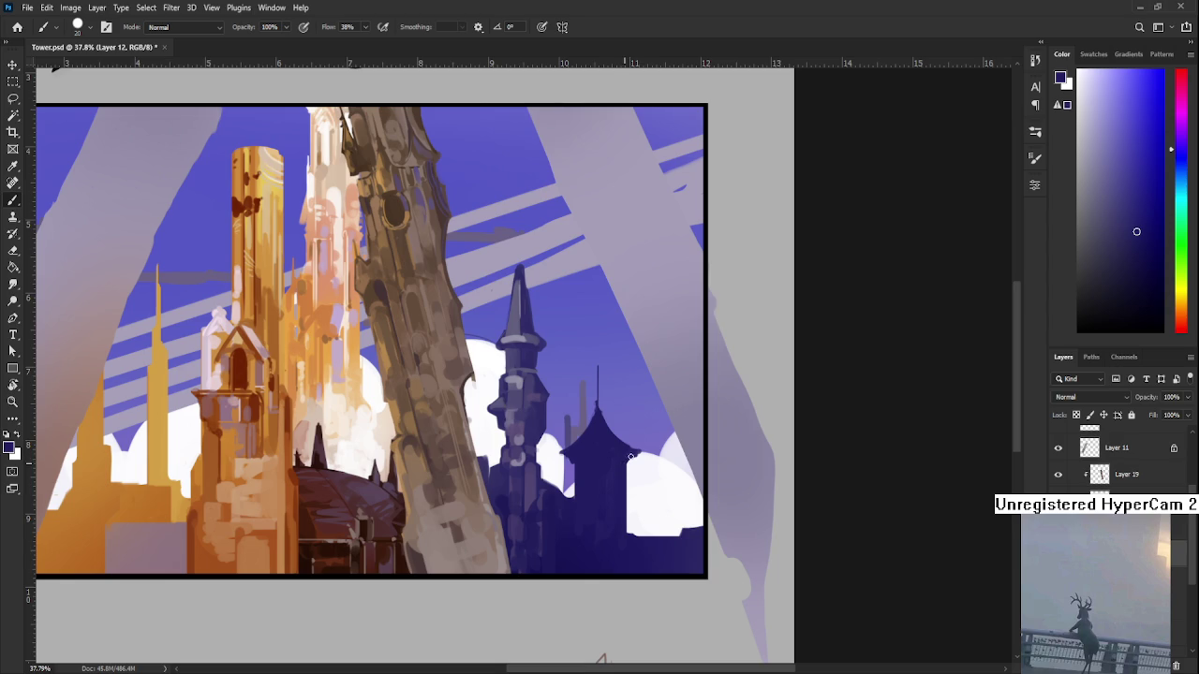
pyautogui.press('e')
pyautogui.scroll(-1, 641, 466)
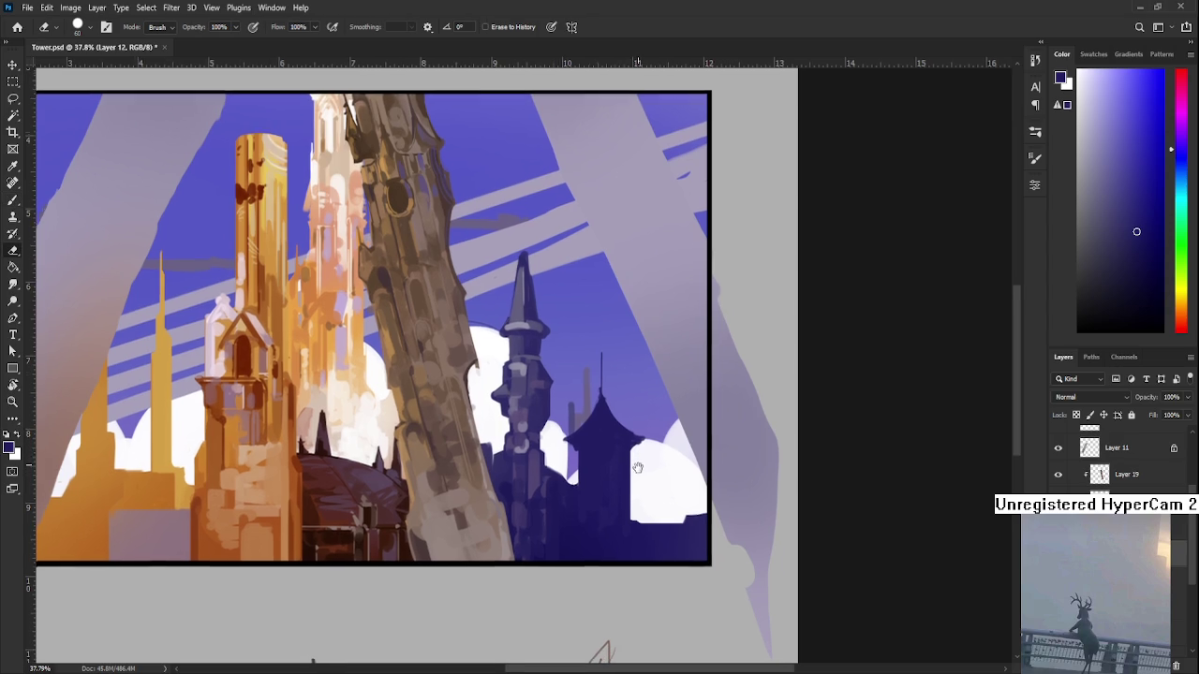
pyautogui.press('b')
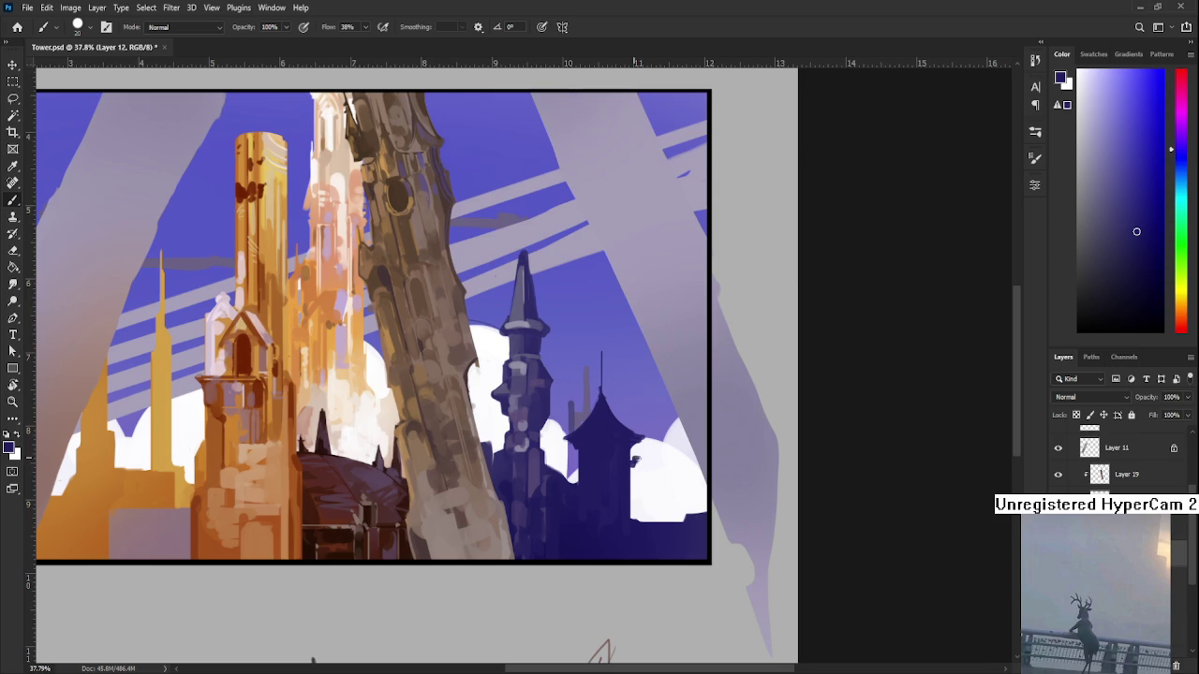
pyautogui.moveTo(634, 463); pyautogui.dragTo(631, 521)
pyautogui.press('e')
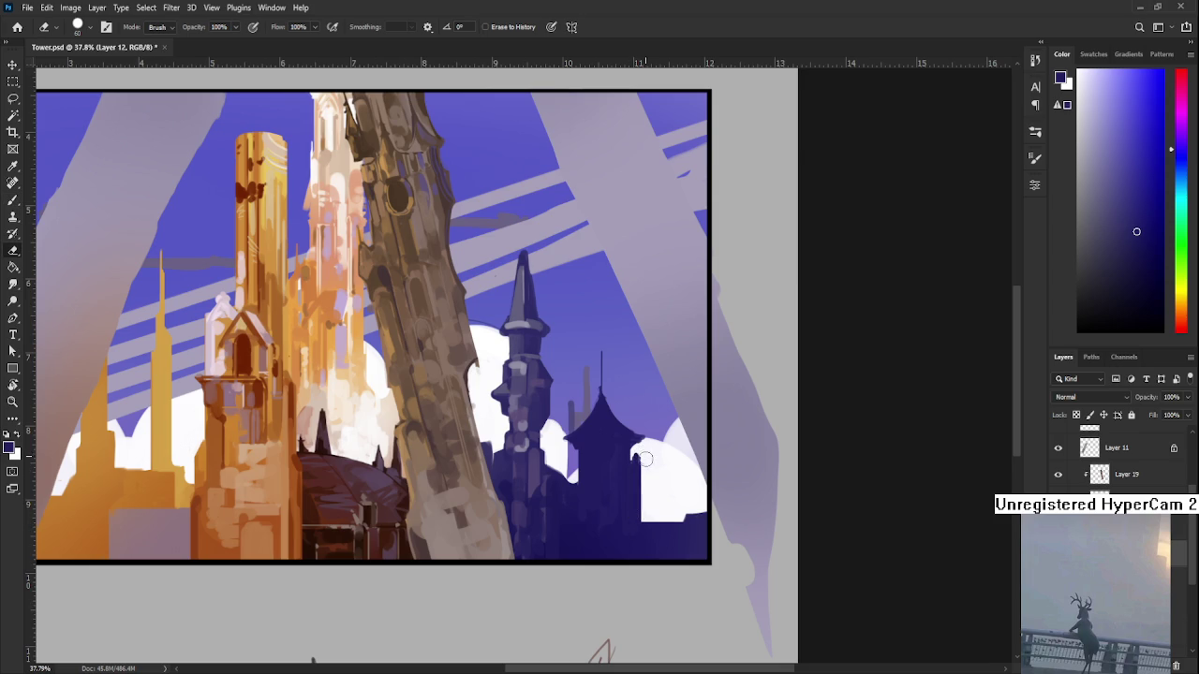
pyautogui.press('b')
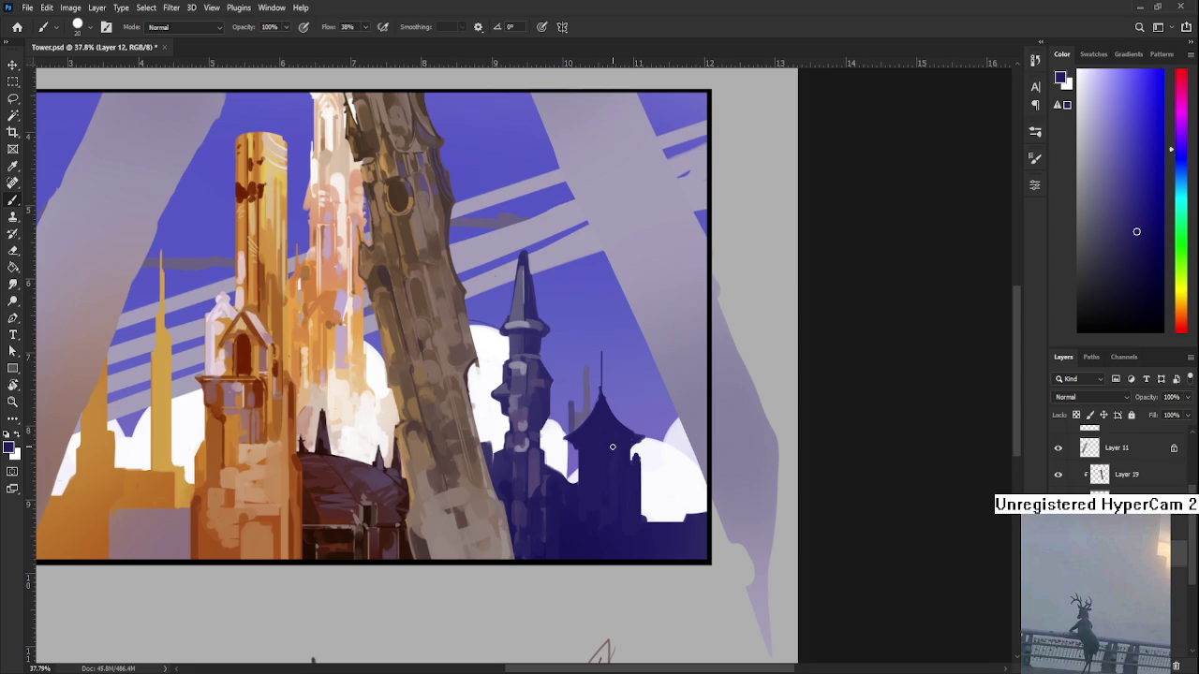
# - Paint a lighter purple vertical stroke on the small tower and reshape its dark pagoda roof
pyautogui.keyDown('alt'); pyautogui.click(536, 466); pyautogui.keyUp('alt')
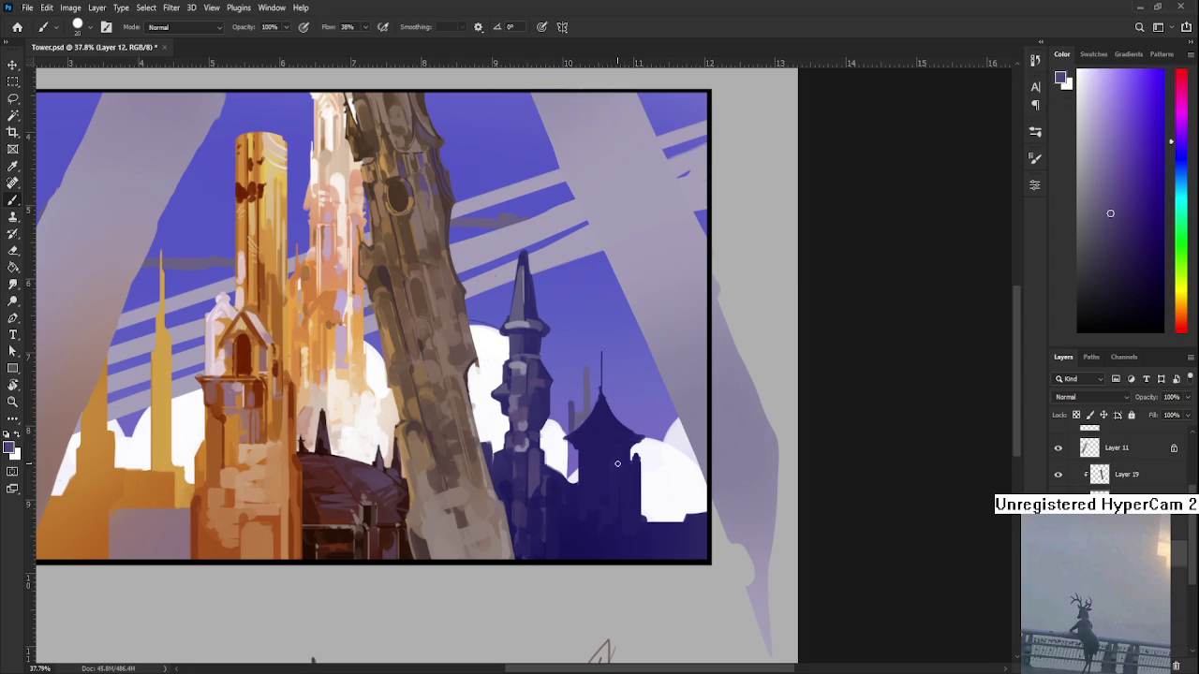
pyautogui.moveTo(601, 459)
pyautogui.mouseDown()
pyautogui.moveTo(601, 509)
pyautogui.moveTo(610, 504)
pyautogui.mouseUp()
pyautogui.keyDown('alt'); pyautogui.click(614, 447); pyautogui.keyUp('alt')
pyautogui.moveTo(614, 447); pyautogui.dragTo(573, 438)
# - Add another lighter vertical stroke and repaint the tower's right side with darker purple
pyautogui.keyDown('alt'); pyautogui.click(606, 483); pyautogui.keyUp('alt')
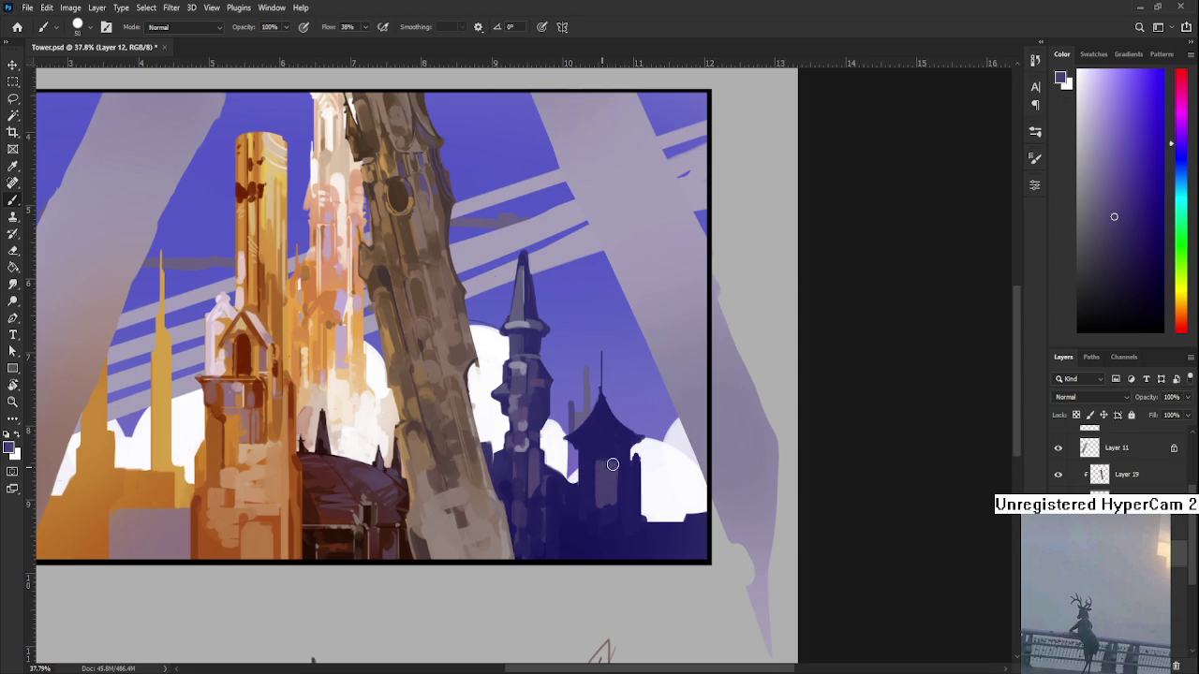
pyautogui.keyDown('alt'); pyautogui.click(624, 477); pyautogui.keyUp('alt')
pyautogui.keyDown('alt'); pyautogui.click(607, 473); pyautogui.keyUp('alt')
pyautogui.moveTo(623, 459); pyautogui.dragTo(618, 504)
pyautogui.keyDown('alt'); pyautogui.click(621, 456); pyautogui.keyUp('alt')
pyautogui.keyDown('alt'); pyautogui.click(624, 468); pyautogui.keyUp('alt')
pyautogui.moveTo(620, 455); pyautogui.dragTo(620, 502)
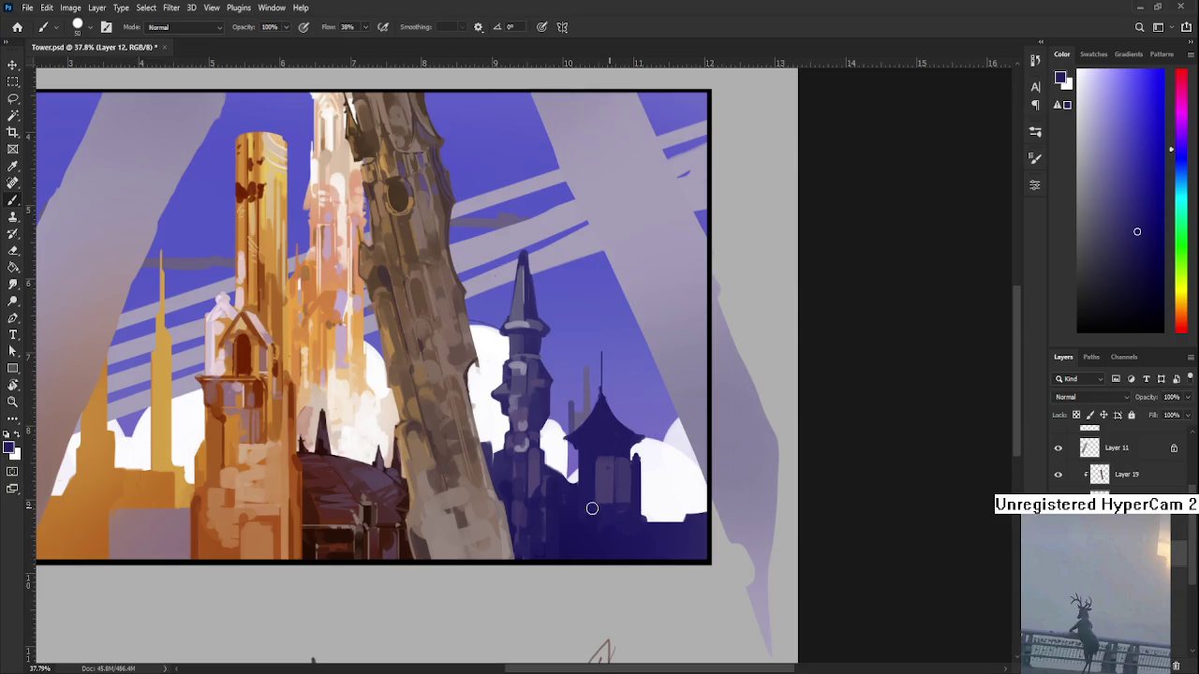
pyautogui.keyDown('alt'); pyautogui.click(613, 459); pyautogui.keyUp('alt')
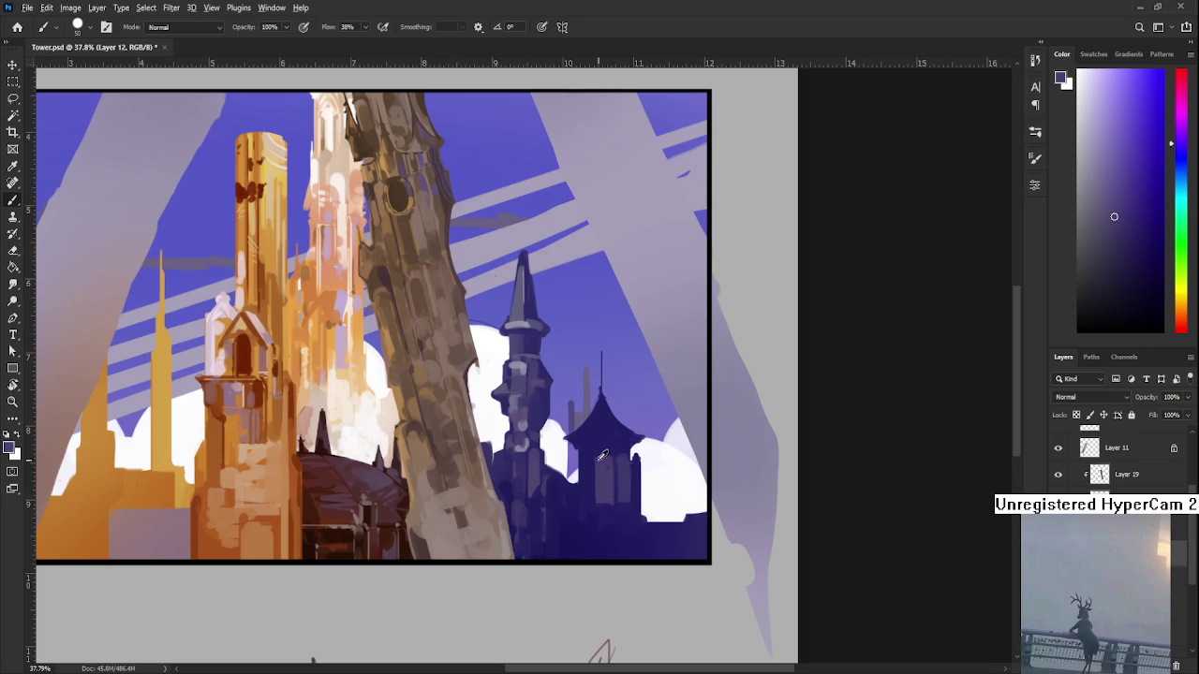
pyautogui.keyDown('alt'); pyautogui.click(599, 458); pyautogui.keyUp('alt')
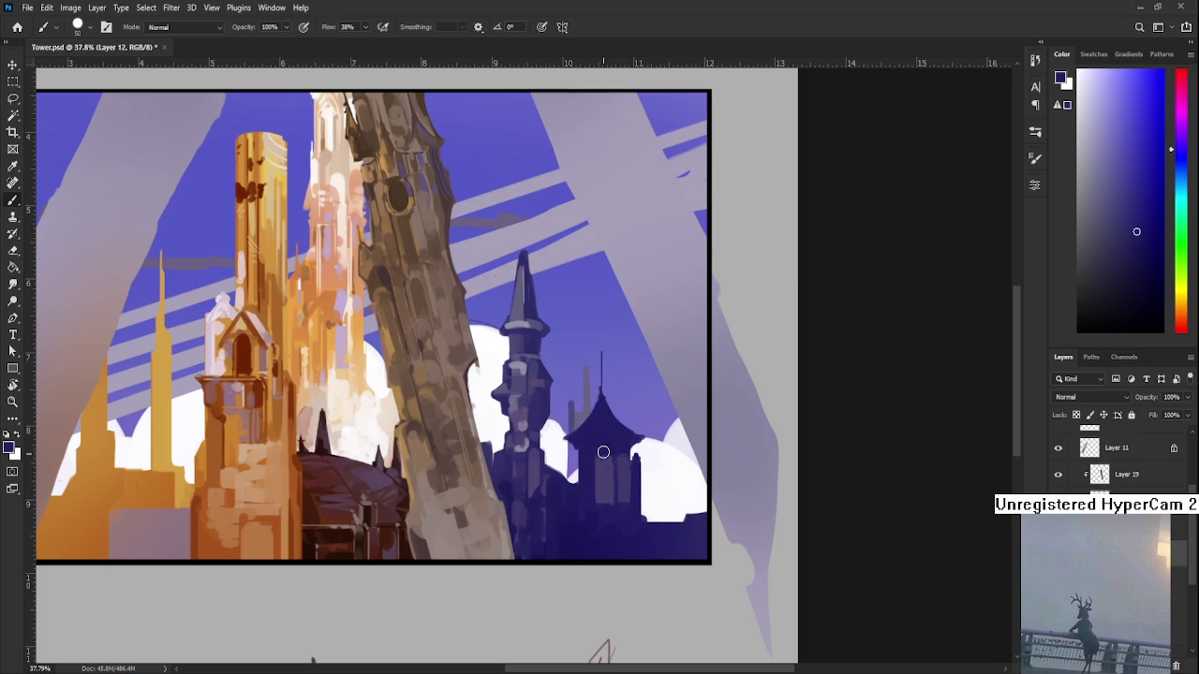
# - Eyedrop a range of purples from the small tower's body and along its spire
pyautogui.keyDown('alt'); pyautogui.click(600, 474); pyautogui.keyUp('alt')
pyautogui.keyDown('alt'); pyautogui.click(599, 471); pyautogui.keyUp('alt')
pyautogui.keyDown('alt'); pyautogui.click(588, 457); pyautogui.keyUp('alt')
pyautogui.keyDown('alt'); pyautogui.click(590, 461); pyautogui.keyUp('alt')
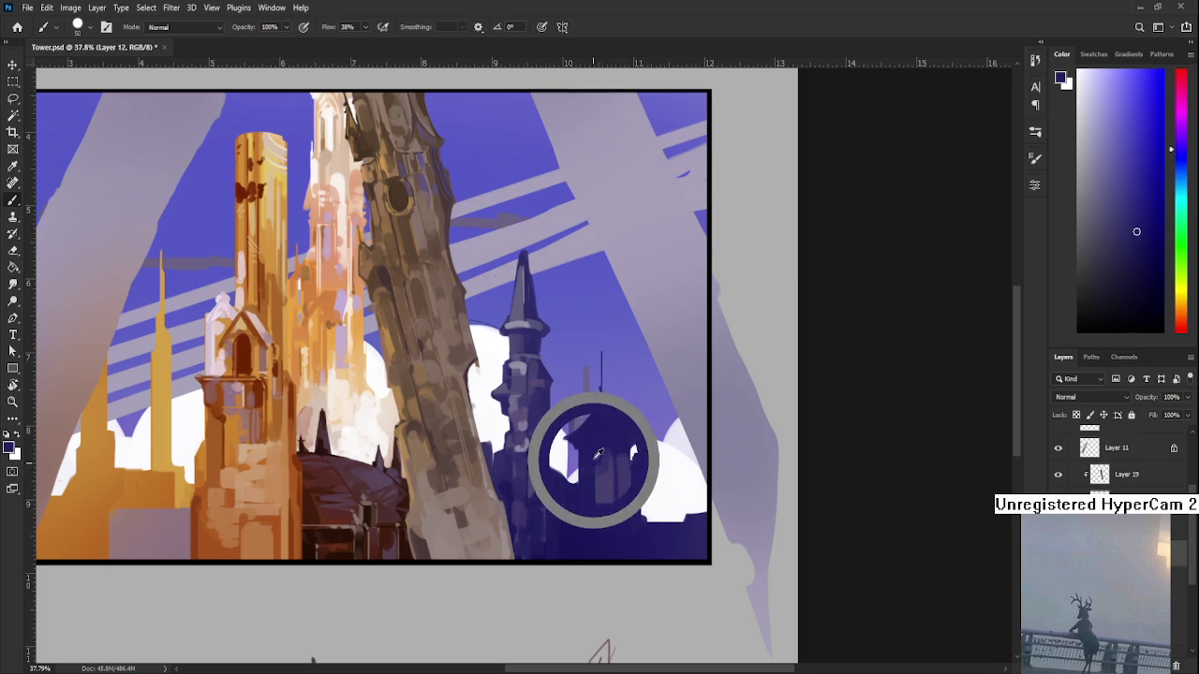
pyautogui.keyDown('alt'); pyautogui.click(602, 472); pyautogui.keyUp('alt')
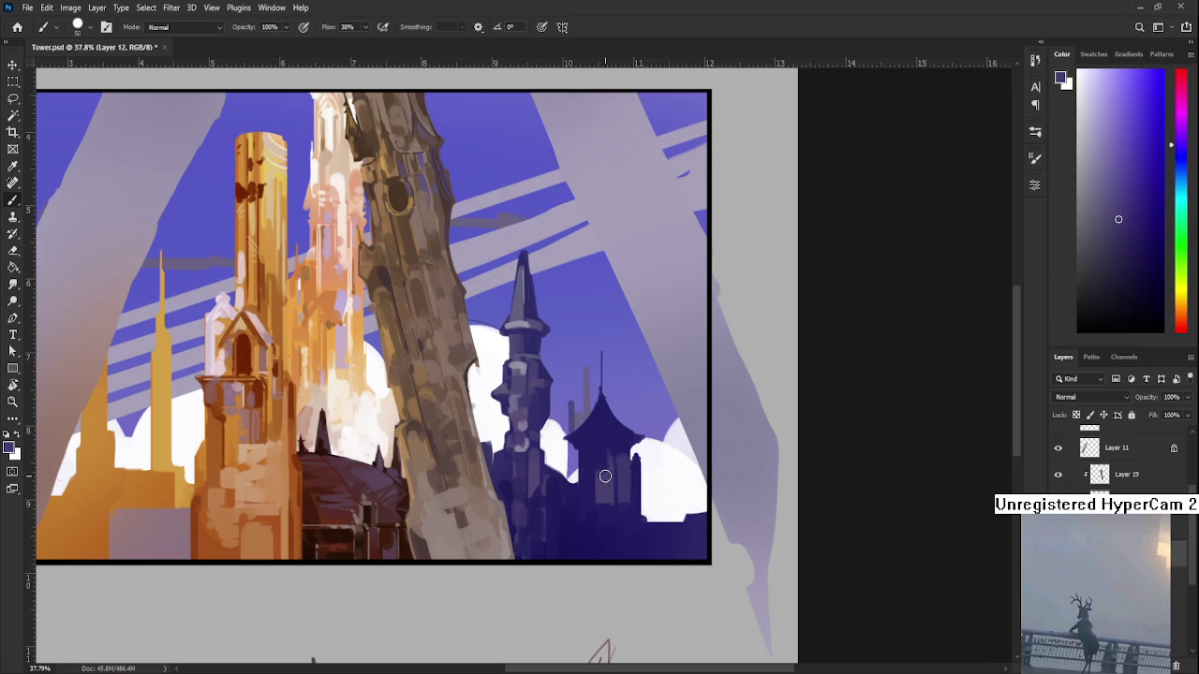
pyautogui.keyDown('alt'); pyautogui.click(599, 465); pyautogui.keyUp('alt')
pyautogui.keyDown('alt'); pyautogui.click(609, 468); pyautogui.keyUp('alt')
pyautogui.keyDown('alt'); pyautogui.click(609, 464); pyautogui.keyUp('alt')
pyautogui.keyDown('alt'); pyautogui.click(600, 459); pyautogui.keyUp('alt')
pyautogui.keyDown('alt'); pyautogui.click(610, 454); pyautogui.keyUp('alt')
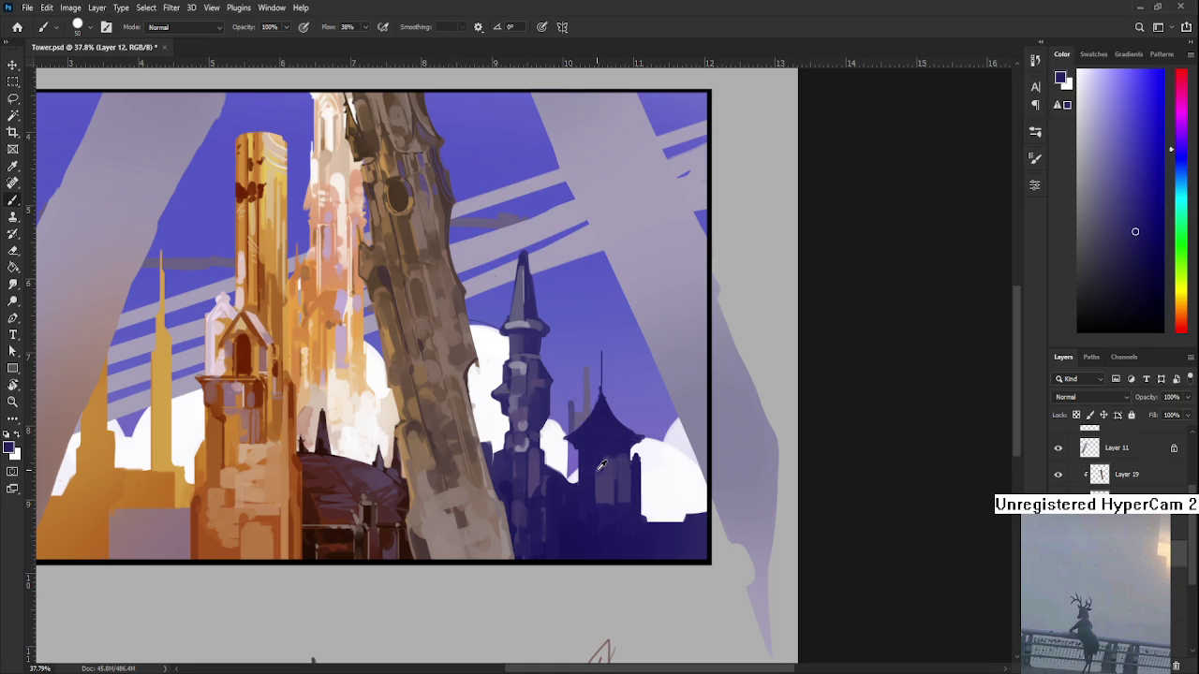
pyautogui.keyDown('alt'); pyautogui.click(601, 465); pyautogui.keyUp('alt')
pyautogui.moveTo(612, 476); pyautogui.dragTo(526, 301)
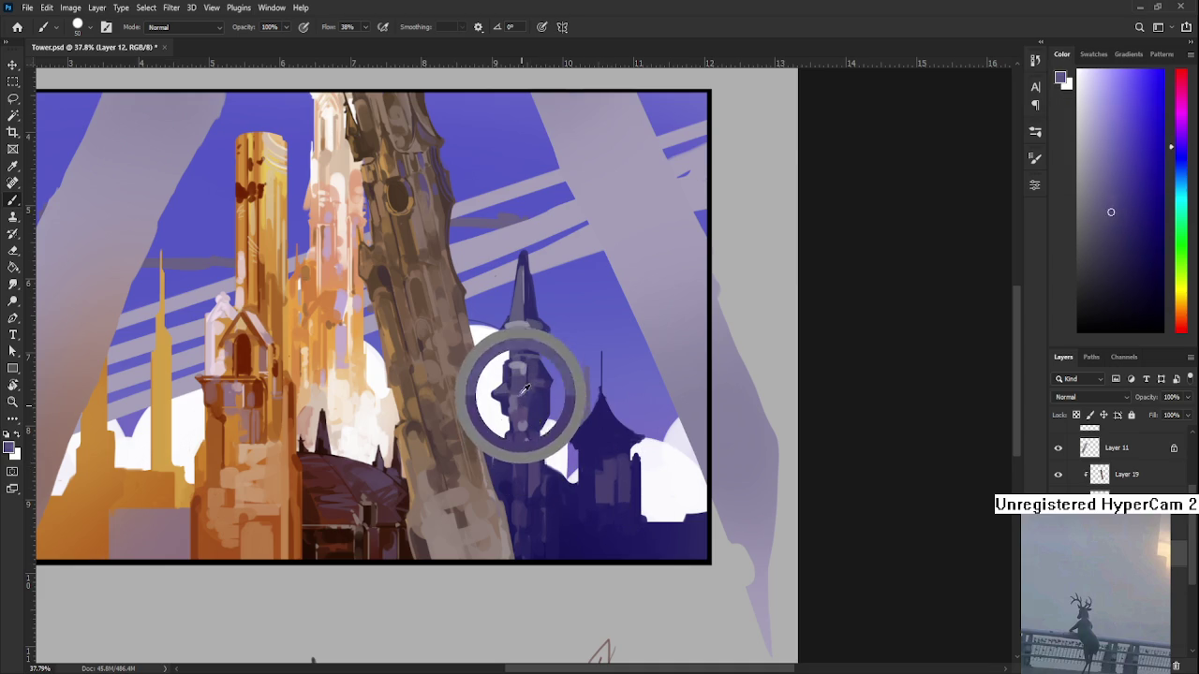
pyautogui.keyDown('alt'); pyautogui.click(515, 310); pyautogui.keyUp('alt')
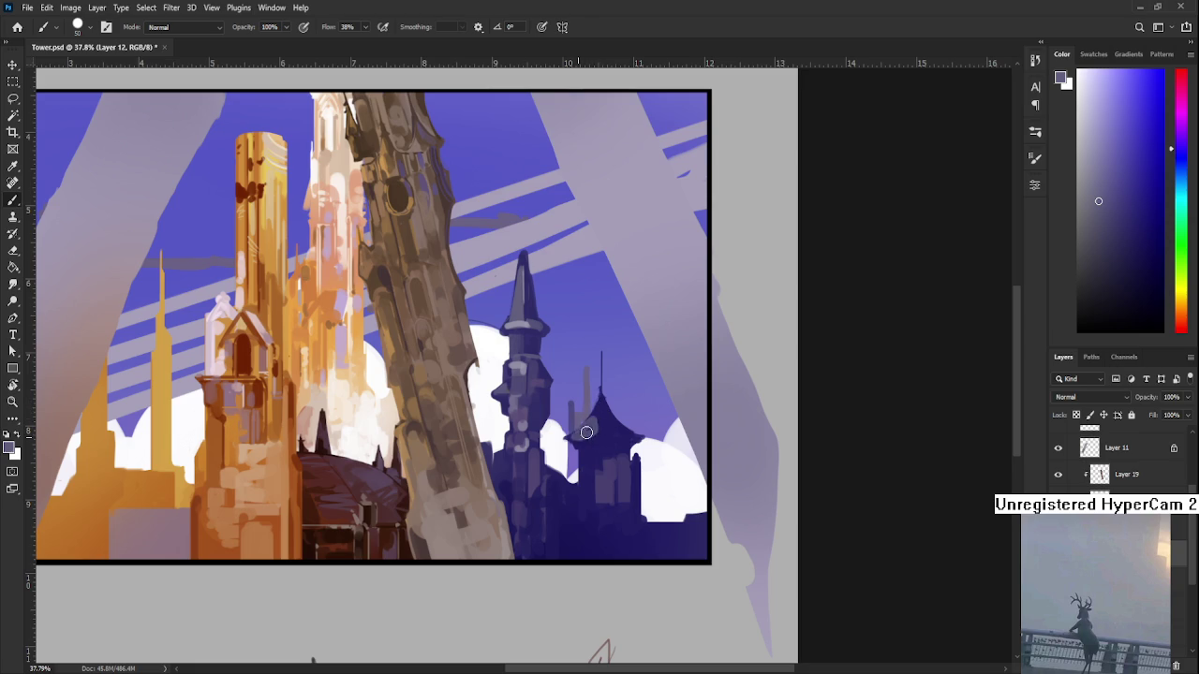
# - Fine-tune the foreground colour to the pagoda roof's purple
pyautogui.keyDown('alt'); pyautogui.click(593, 424); pyautogui.keyUp('alt')
pyautogui.keyDown('alt'); pyautogui.click(585, 444); pyautogui.keyUp('alt')
pyautogui.keyDown('alt'); pyautogui.click(585, 437); pyautogui.keyUp('alt')
pyautogui.keyDown('alt'); pyautogui.click(596, 428); pyautogui.keyUp('alt')
pyautogui.keyDown('alt'); pyautogui.click(590, 448); pyautogui.keyUp('alt')
pyautogui.keyDown('alt'); pyautogui.click(614, 428); pyautogui.keyUp('alt')
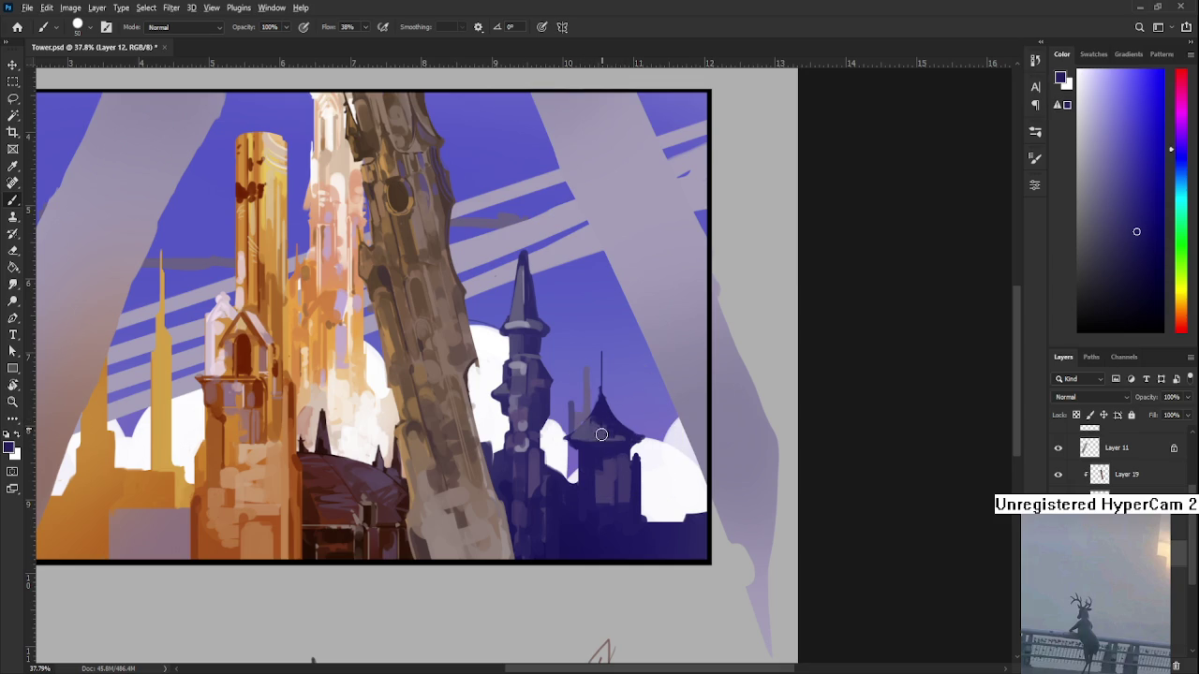
pyautogui.scroll(-1, 604, 429)
pyautogui.scroll(-2, 604, 431)
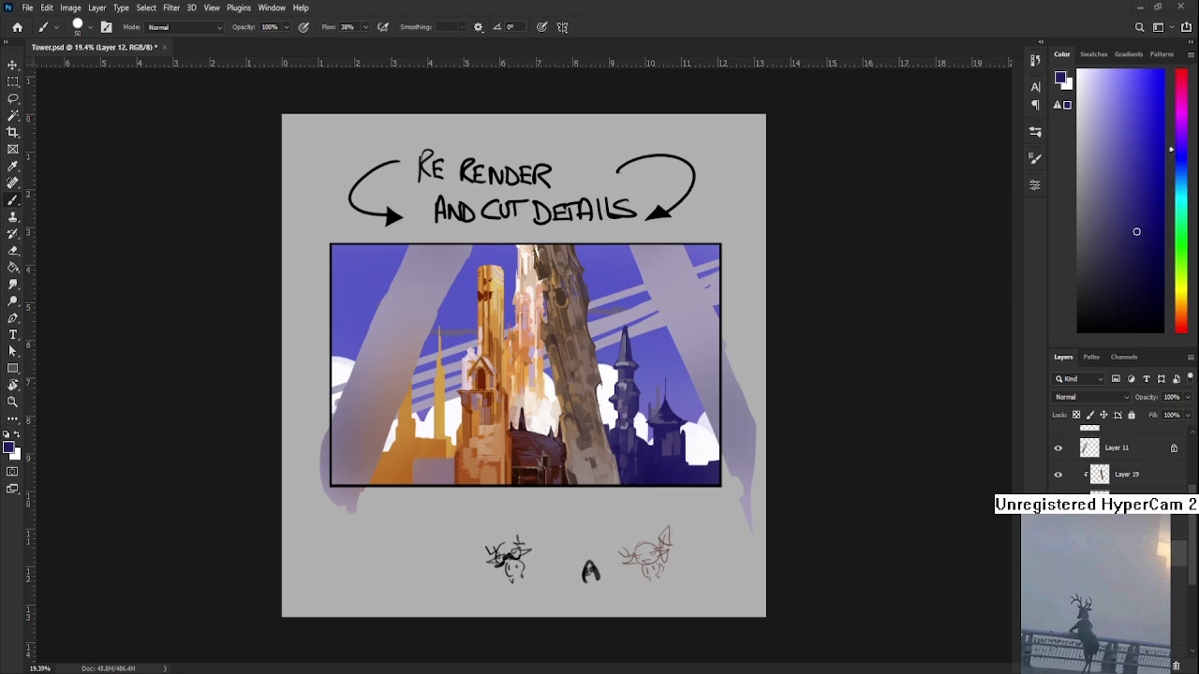
pyautogui.scroll(1, 664, 458)
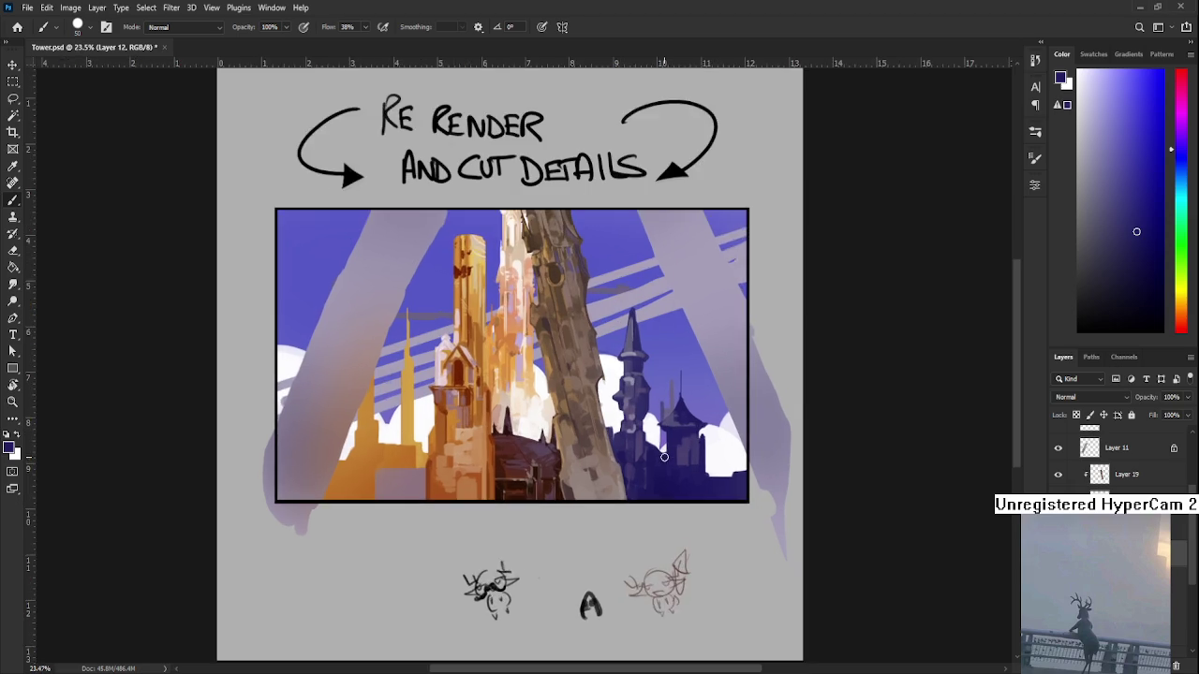
# - Zoom in and eyedrop a muted grey-purple from the dark tower
pyautogui.scroll(1, 664, 458)
pyautogui.scroll(1, 645, 441)
pyautogui.keyDown('alt'); pyautogui.click(584, 501); pyautogui.keyUp('alt')
pyautogui.keyDown('alt'); pyautogui.click(596, 475); pyautogui.keyUp('alt')
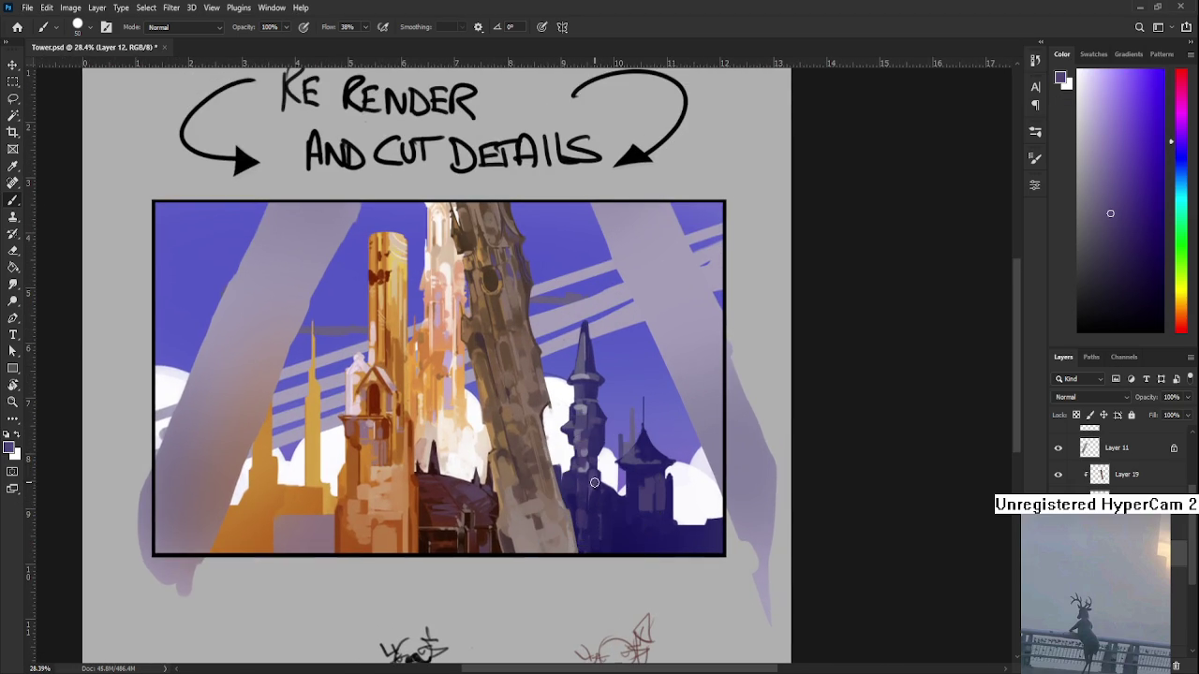
pyautogui.keyDown('alt'); pyautogui.click(591, 506); pyautogui.keyUp('alt')
pyautogui.keyDown('alt'); pyautogui.click(597, 497); pyautogui.keyUp('alt')
# - Eyedrop lighter purples and paint strokes over the pagoda tower's body and left roof
pyautogui.keyDown('alt'); pyautogui.click(598, 417); pyautogui.keyUp('alt')
pyautogui.keyDown('alt'); pyautogui.click(583, 378); pyautogui.keyUp('alt')
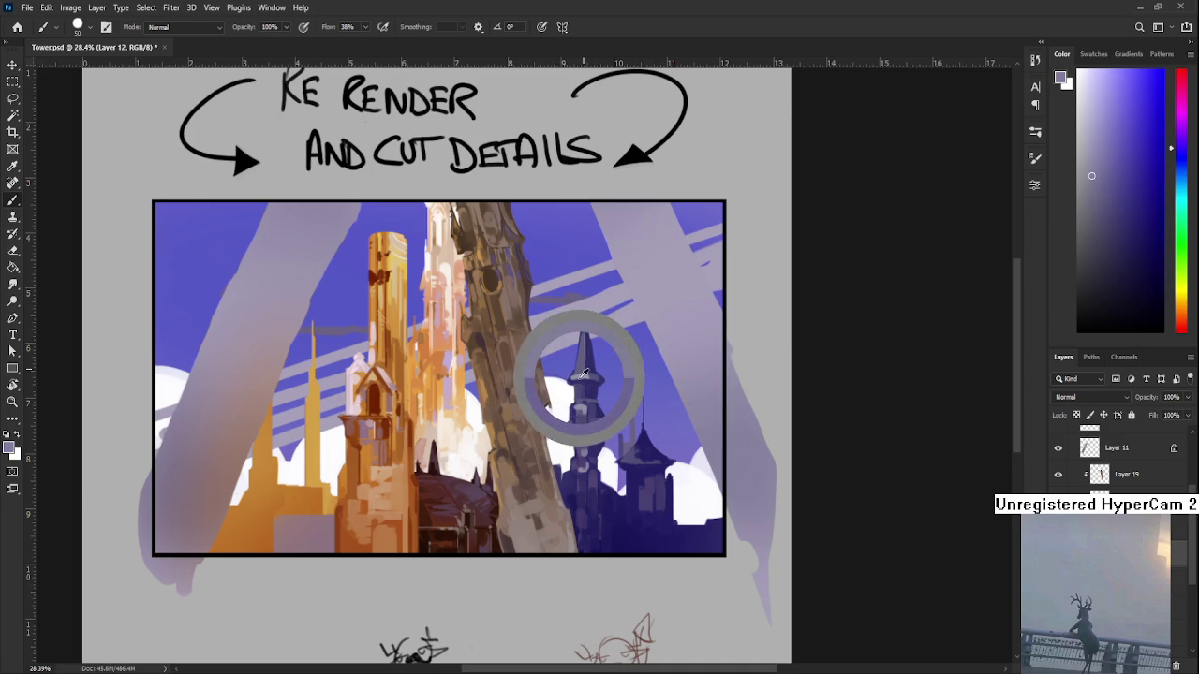
pyautogui.moveTo(642, 456)
pyautogui.mouseDown()
pyautogui.moveTo(620, 457)
pyautogui.moveTo(656, 473)
pyautogui.mouseUp()
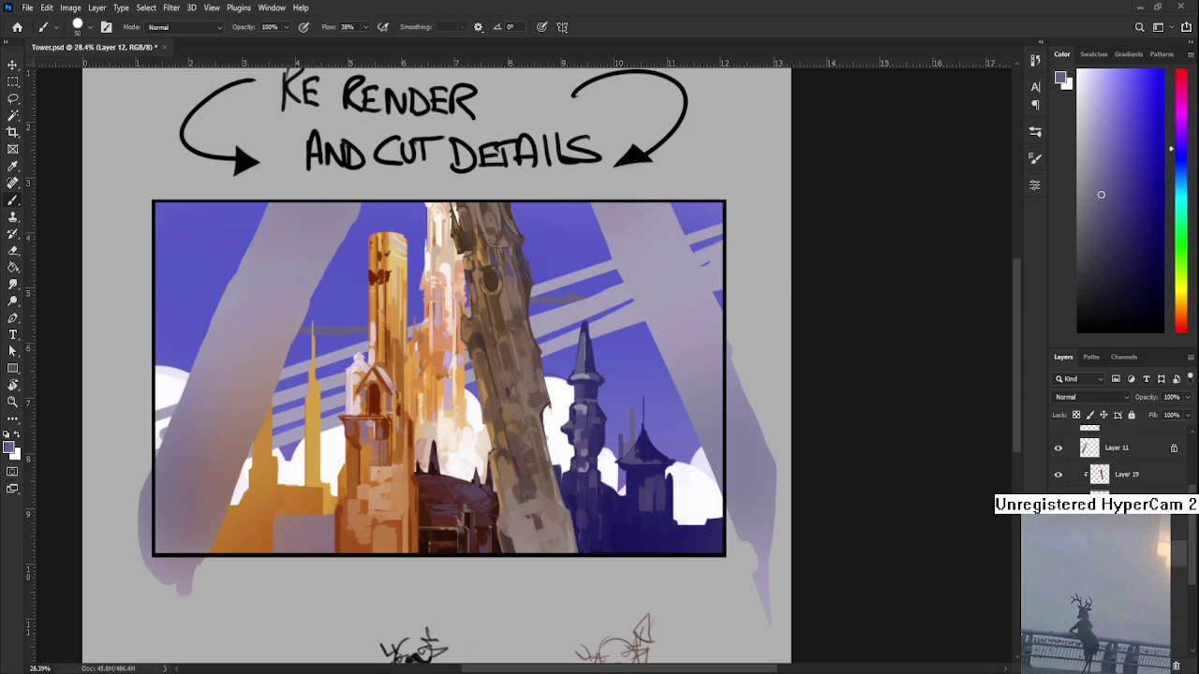
pyautogui.keyDown('alt'); pyautogui.click(582, 376); pyautogui.keyUp('alt')
pyautogui.moveTo(619, 461); pyautogui.dragTo(650, 461)
pyautogui.keyDown('alt'); pyautogui.click(634, 456); pyautogui.keyUp('alt')
# - Block in the pagoda tower's flared roof with dark blue and lighter purple tones sampled from it
pyautogui.keyDown('alt'); pyautogui.click(634, 456); pyautogui.keyUp('alt')
pyautogui.keyDown('alt'); pyautogui.click(640, 446); pyautogui.keyUp('alt')
pyautogui.keyDown('alt'); pyautogui.click(646, 446); pyautogui.keyUp('alt')
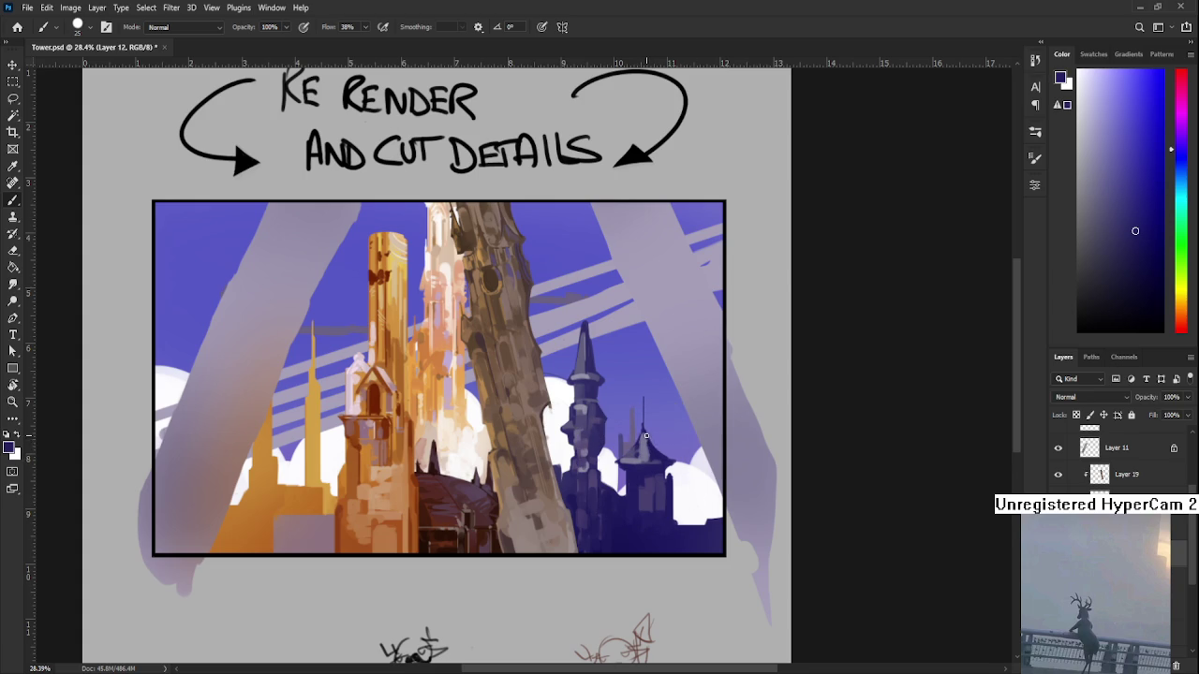
pyautogui.keyDown('alt'); pyautogui.click(651, 454); pyautogui.keyUp('alt')
pyautogui.keyDown('alt'); pyautogui.click(644, 455); pyautogui.keyUp('alt')
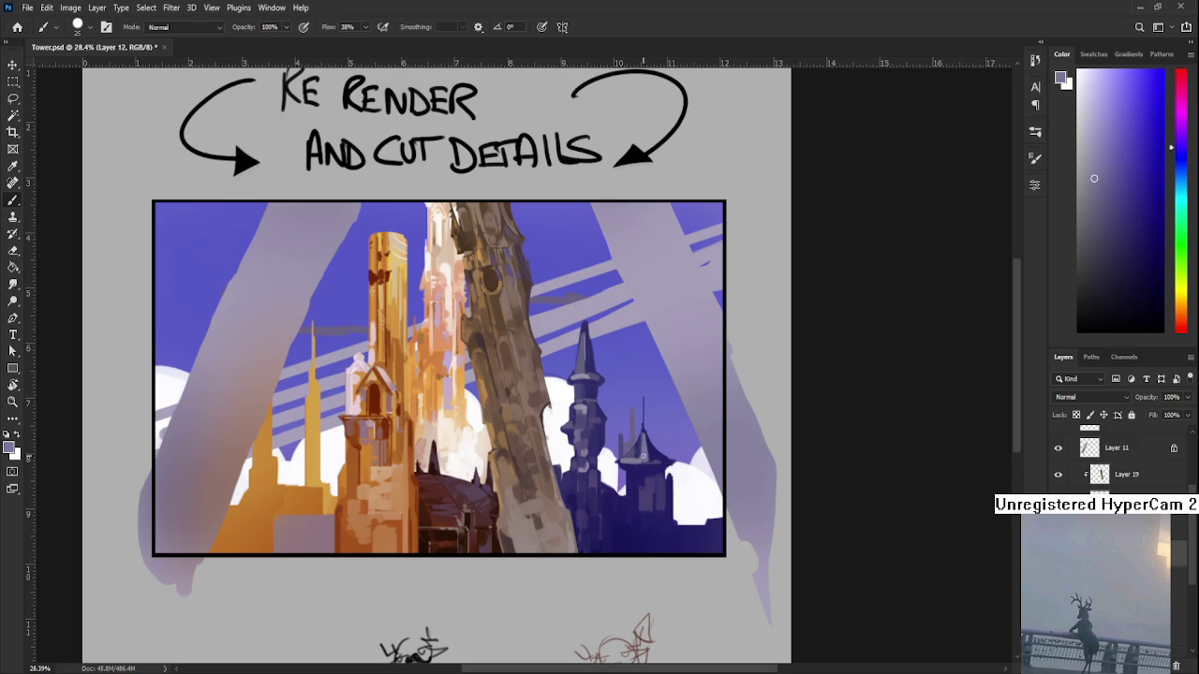
pyautogui.keyDown('alt'); pyautogui.click(635, 461); pyautogui.keyUp('alt')
# - Edge the roof and upper body with pale lavender-grey highlights, using a slightly larger brush
pyautogui.moveTo(655, 461); pyautogui.dragTo(609, 412)
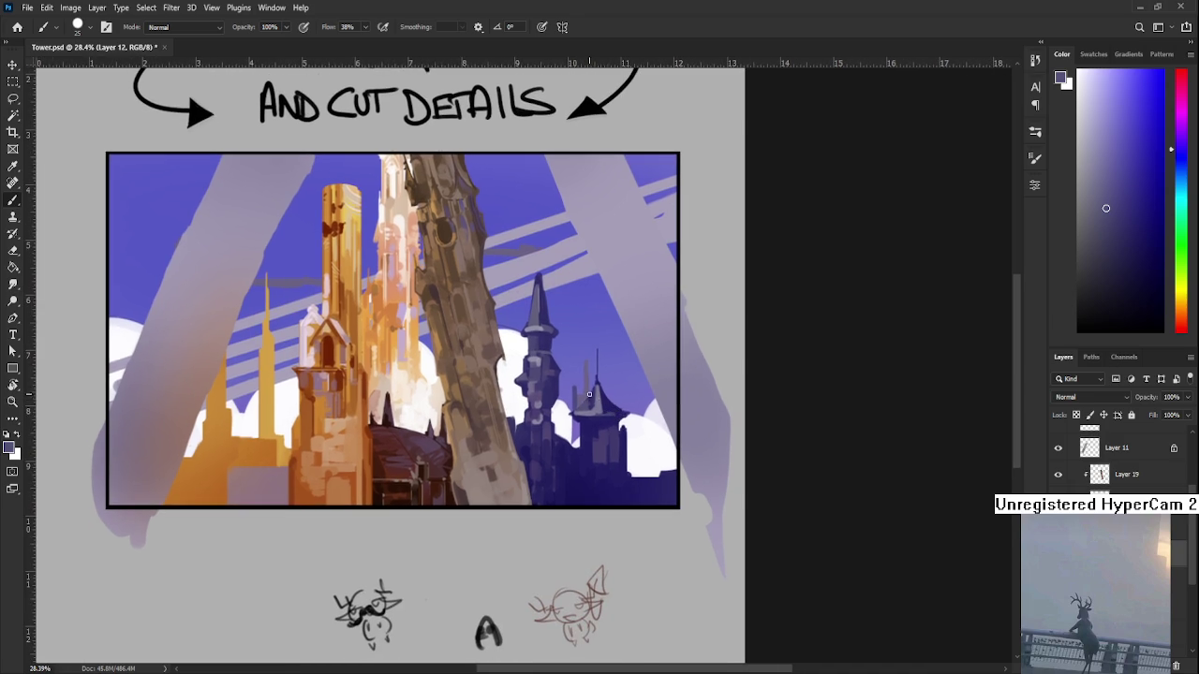
pyautogui.keyDown('alt'); pyautogui.click(605, 409); pyautogui.keyUp('alt')
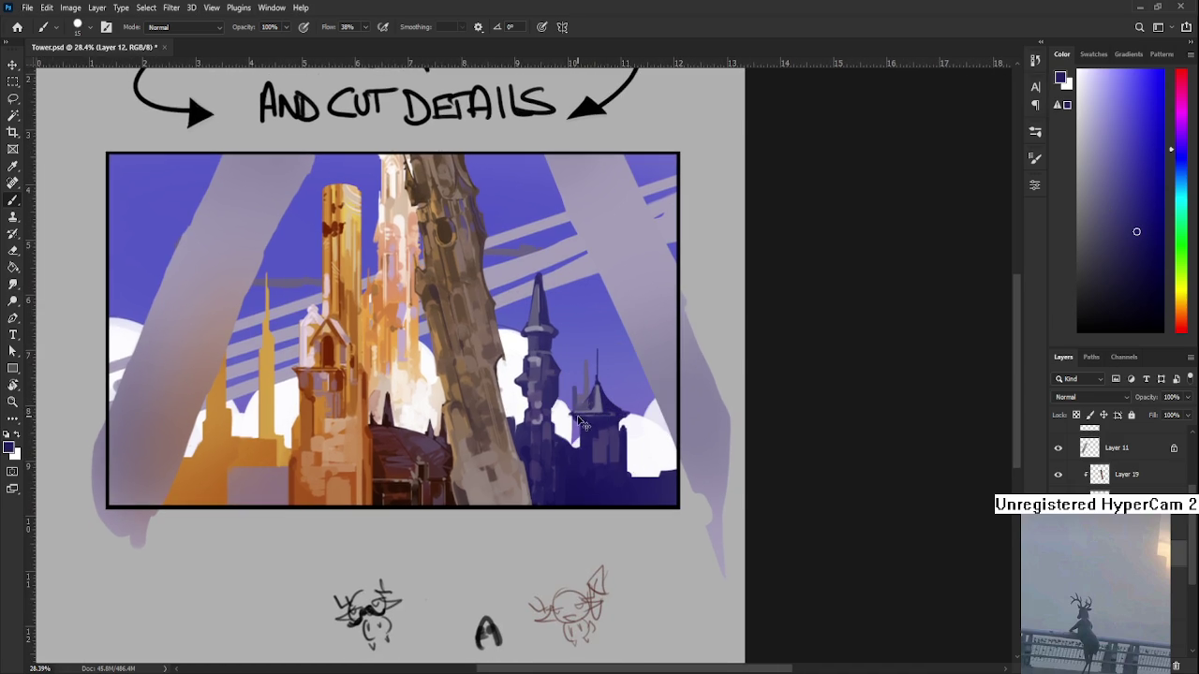
pyautogui.keyDown('alt'); pyautogui.click(594, 406); pyautogui.keyUp('alt')
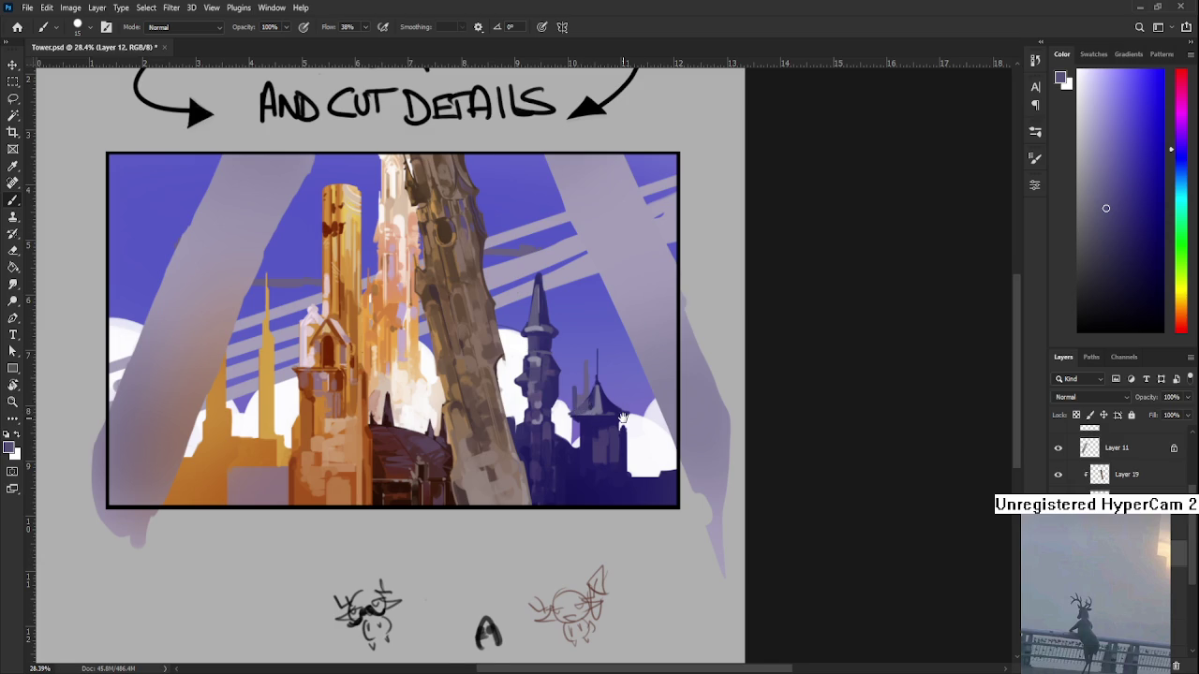
pyautogui.moveTo(624, 415); pyautogui.dragTo(613, 443)
pyautogui.keyDown('alt'); pyautogui.click(595, 442); pyautogui.keyUp('alt')
pyautogui.press(']')
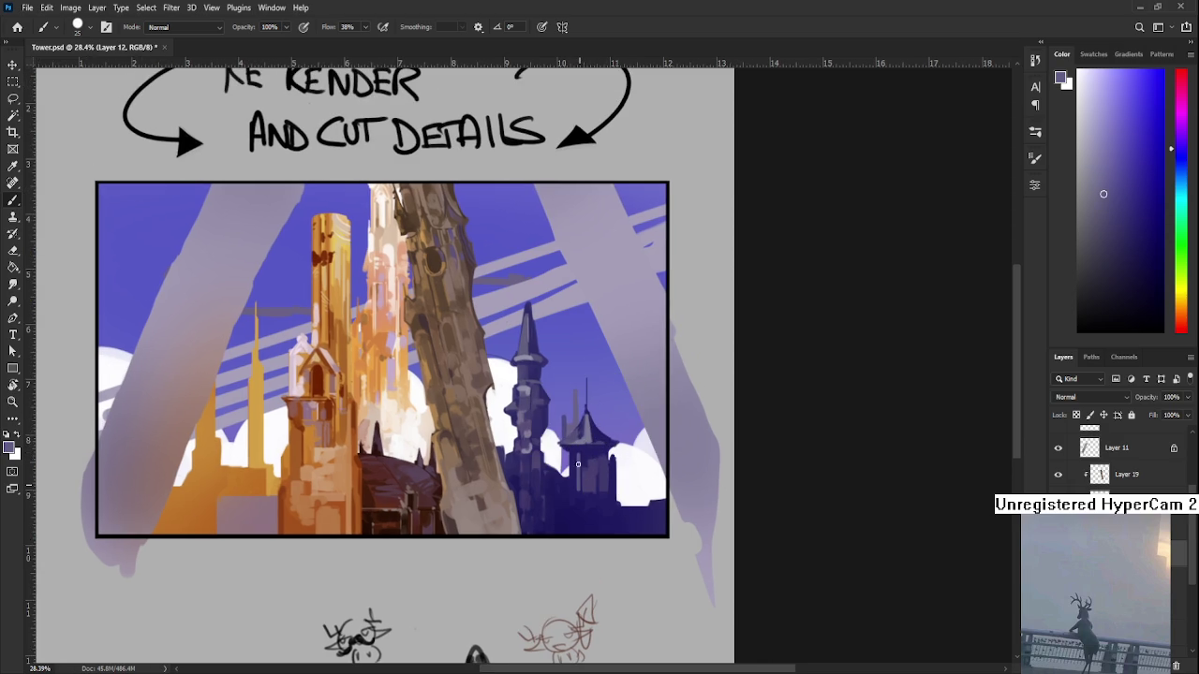
# - Paint a thin spire above the pagoda roof in dark and lighter blue-purples
pyautogui.keyDown('alt'); pyautogui.click(578, 452); pyautogui.keyUp('alt')
pyautogui.keyDown('alt'); pyautogui.click(581, 454); pyautogui.keyUp('alt')
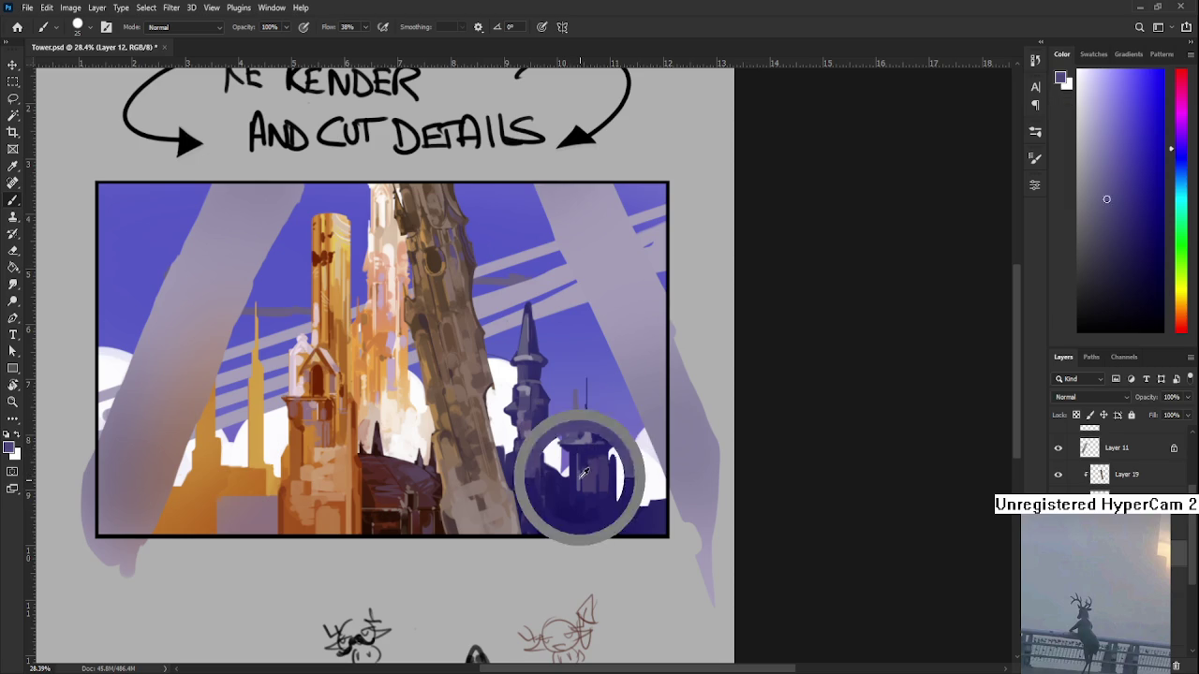
pyautogui.keyDown('alt'); pyautogui.click(583, 499); pyautogui.keyUp('alt')
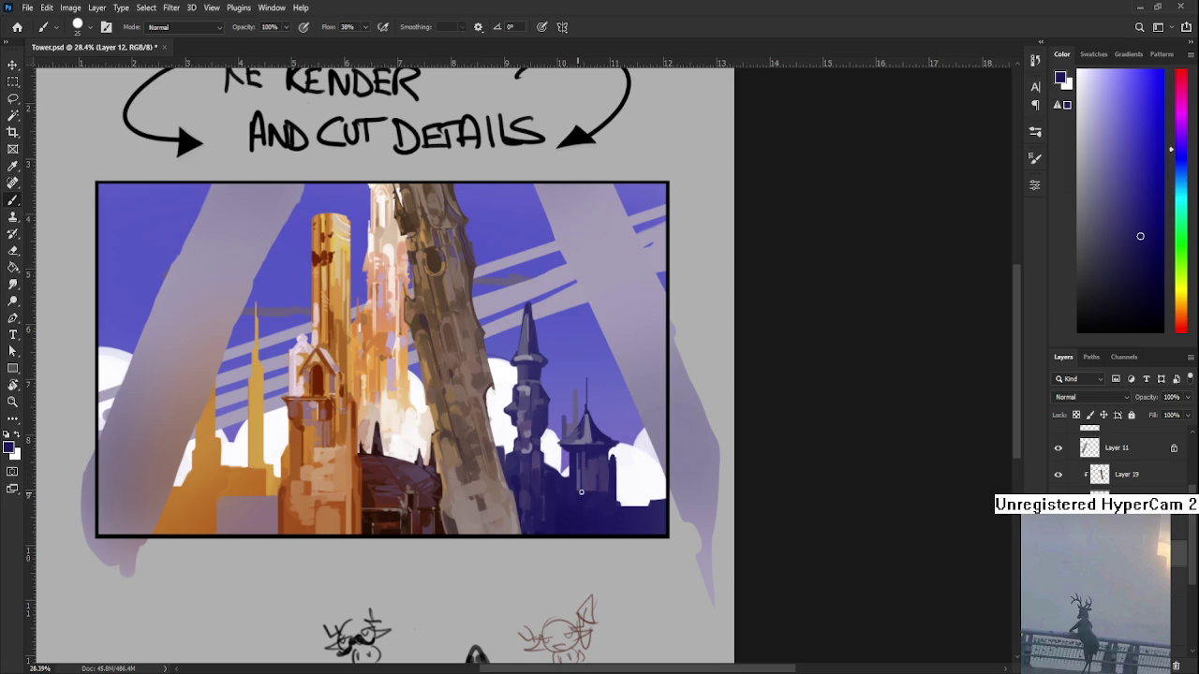
pyautogui.keyDown('alt'); pyautogui.click(596, 494); pyautogui.keyUp('alt')
pyautogui.keyDown('alt'); pyautogui.click(600, 453); pyautogui.keyUp('alt')
# - Add small pale lavender touches along the pagoda's lower roof edge
pyautogui.keyDown('alt'); pyautogui.click(602, 428); pyautogui.keyUp('alt')
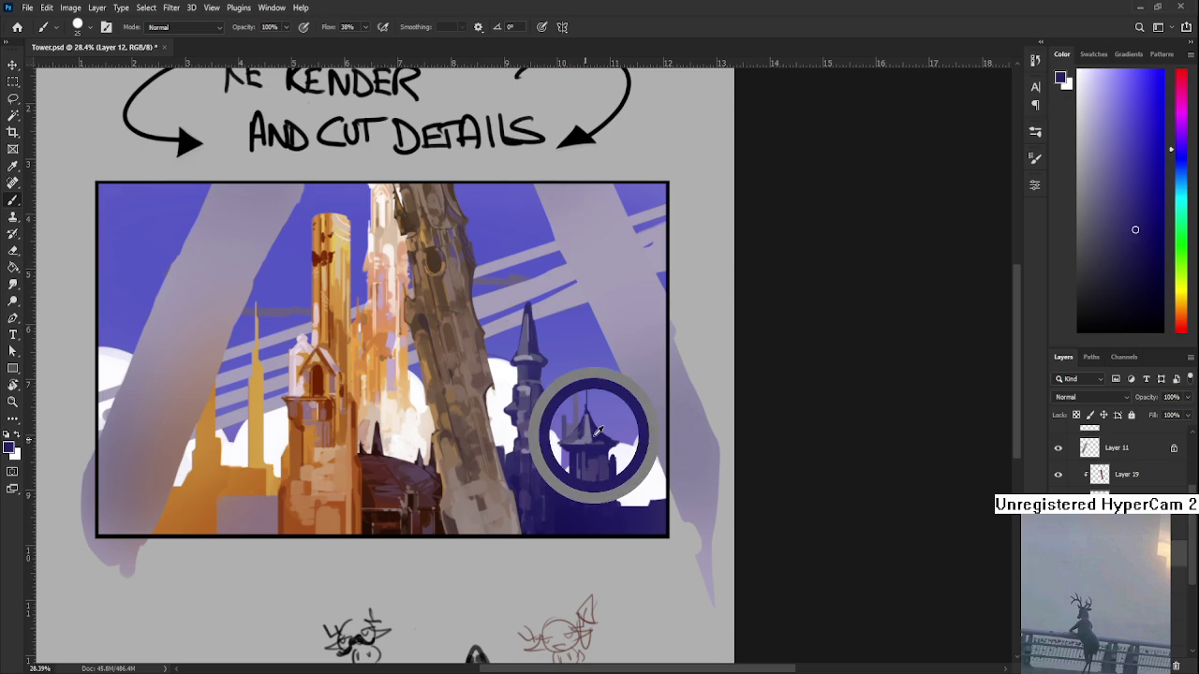
pyautogui.moveTo(601, 428); pyautogui.dragTo(588, 437)
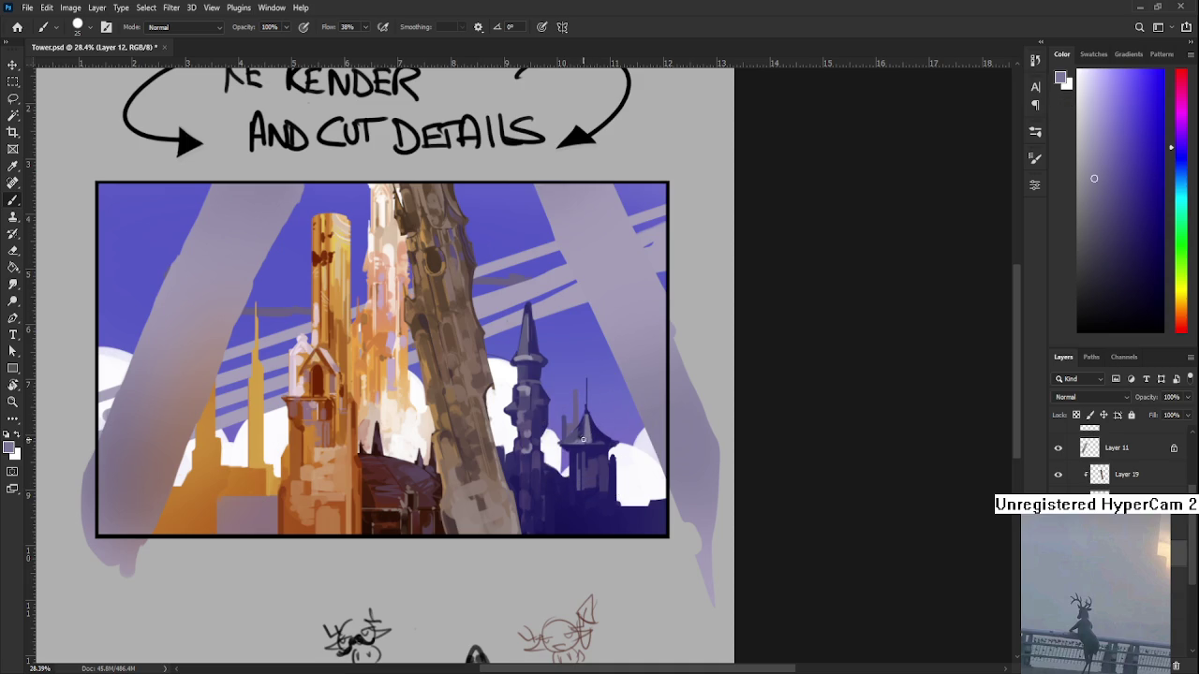
pyautogui.keyDown('alt'); pyautogui.click(570, 437); pyautogui.keyUp('alt')
pyautogui.keyDown('alt'); pyautogui.click(570, 438); pyautogui.keyUp('alt')
pyautogui.keyDown('alt'); pyautogui.click(606, 442); pyautogui.keyUp('alt')
# - Paint lighter and darker purple accents on the small tower's upper body
pyautogui.moveTo(609, 442); pyautogui.dragTo(615, 419)
pyautogui.keyDown('alt'); pyautogui.click(600, 435); pyautogui.keyUp('alt')
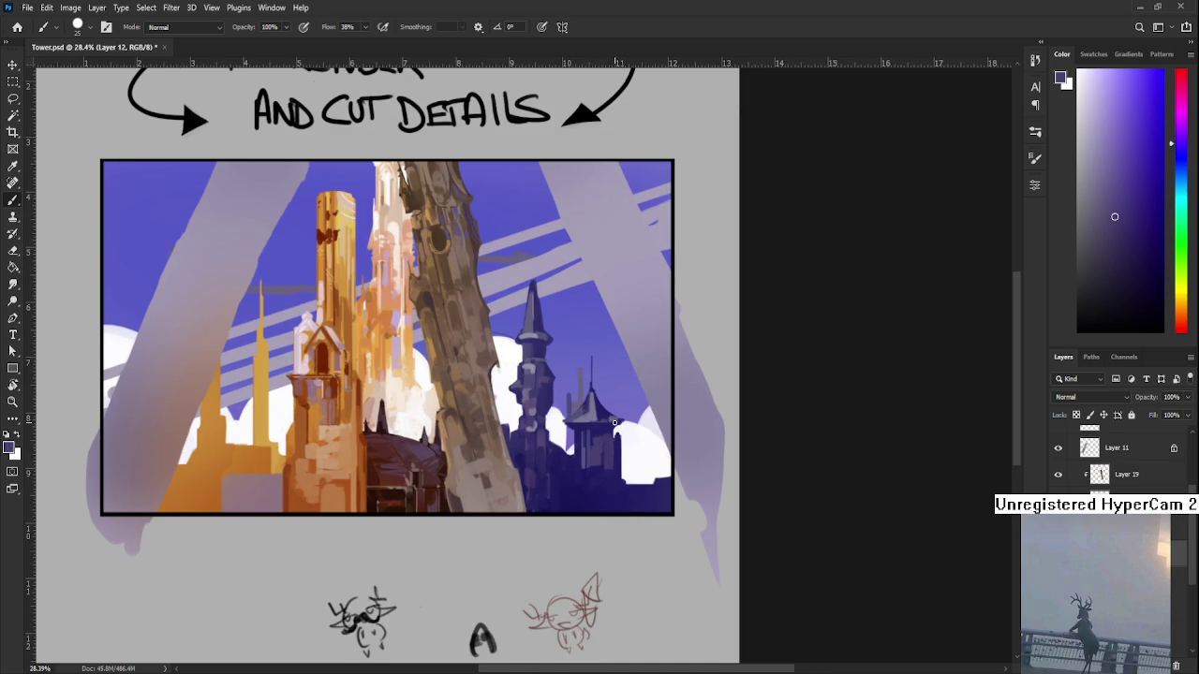
pyautogui.keyDown('alt'); pyautogui.click(591, 427); pyautogui.keyUp('alt')
pyautogui.keyDown('alt'); pyautogui.click(600, 432); pyautogui.keyUp('alt')
pyautogui.keyDown('alt'); pyautogui.click(604, 425); pyautogui.keyUp('alt')
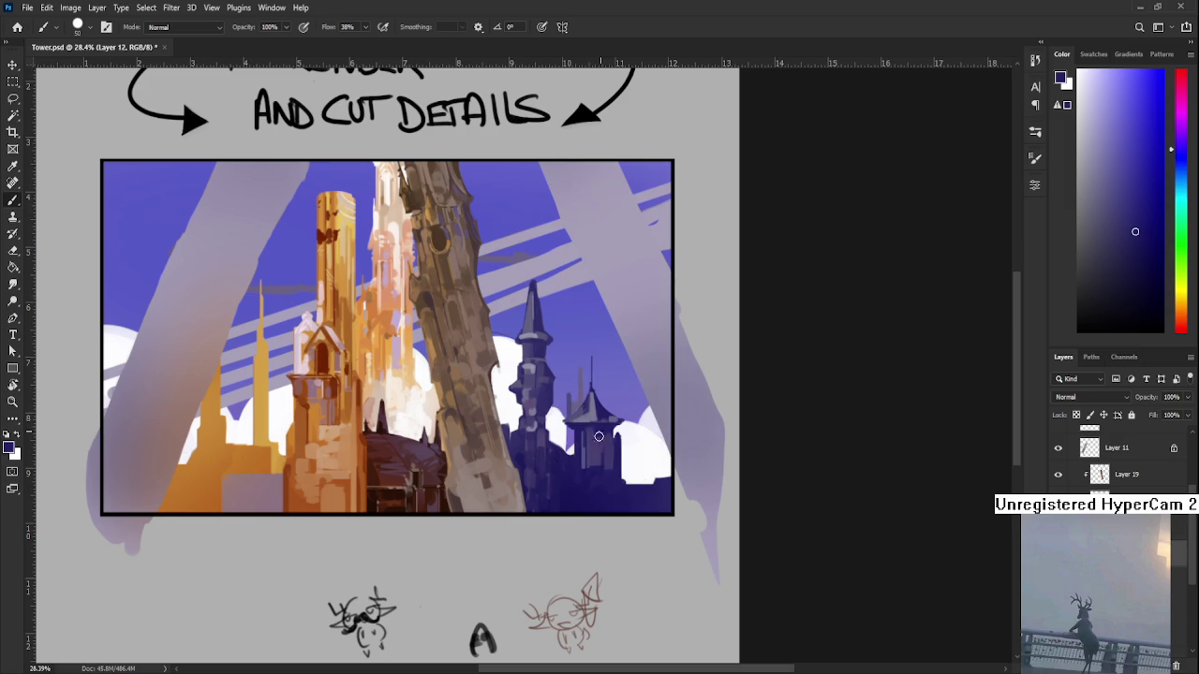
# - Add lighter purple window marks to the small tower's lower body
pyautogui.keyDown('alt'); pyautogui.click(603, 462); pyautogui.keyUp('alt')
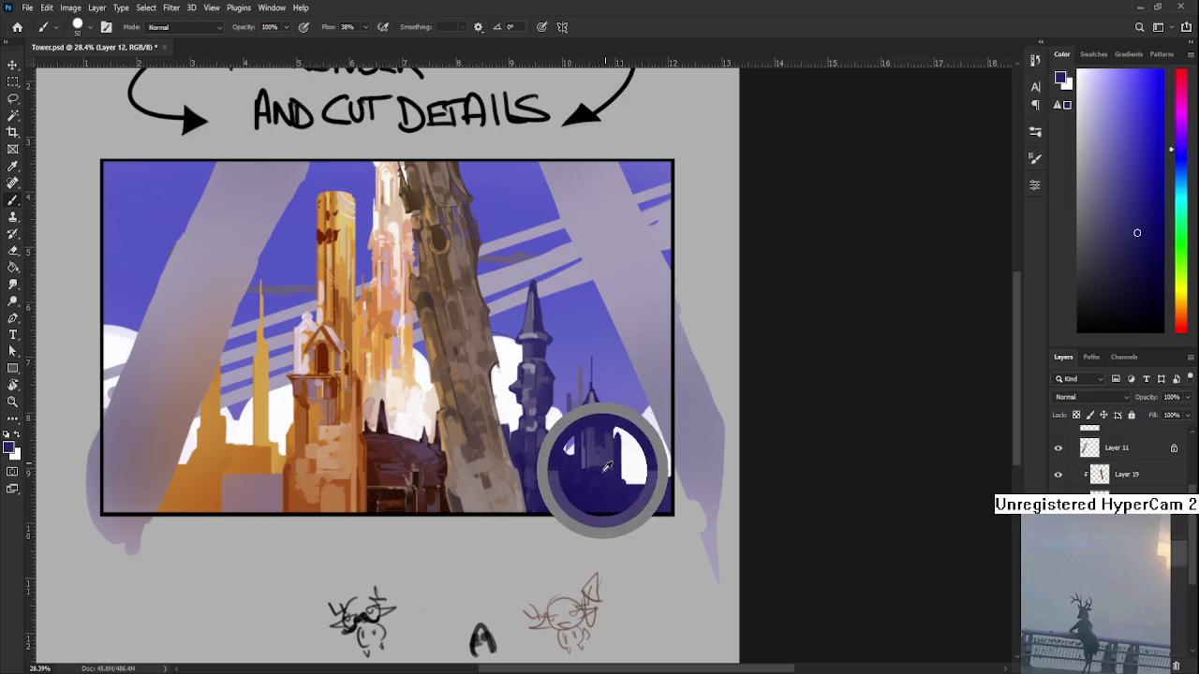
pyautogui.keyDown('alt'); pyautogui.click(604, 464); pyautogui.keyUp('alt')
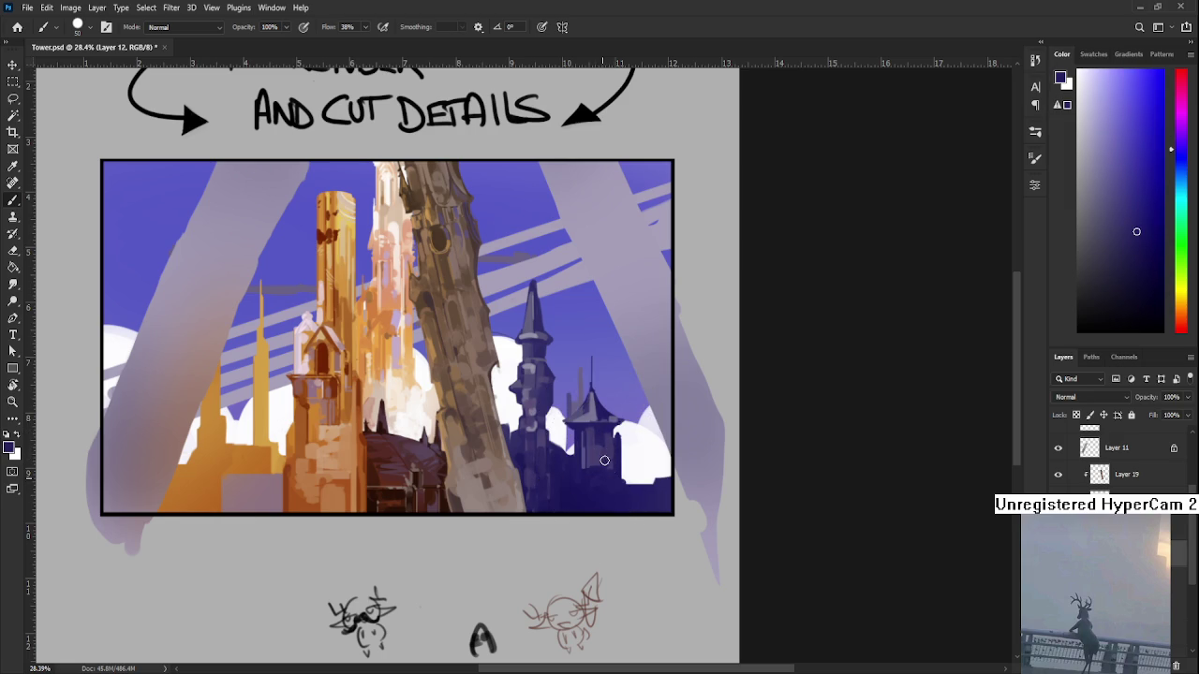
pyautogui.keyDown('alt'); pyautogui.click(609, 448); pyautogui.keyUp('alt')
pyautogui.keyDown('alt'); pyautogui.click(605, 429); pyautogui.keyUp('alt')
pyautogui.scroll(2, 627, 502)
# - Zoom in and alternate light and dark purple strokes on the tower's roof and body, then zoom out
pyautogui.scroll(1, 628, 502)
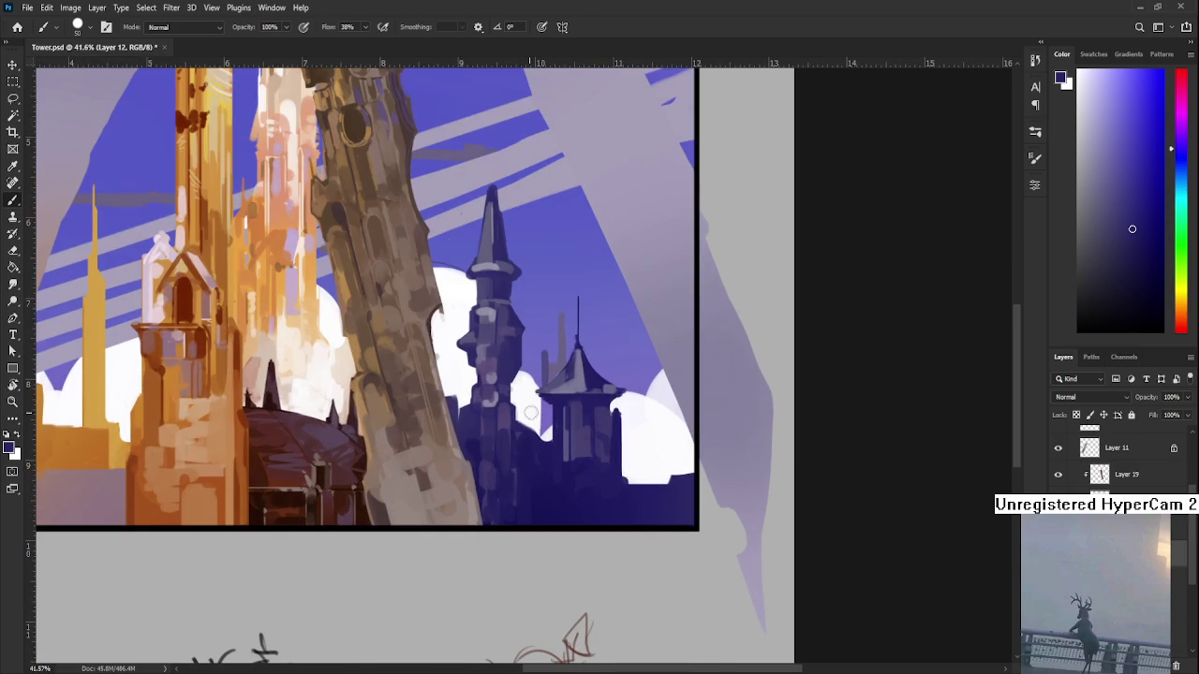
pyautogui.keyDown('alt'); pyautogui.click(579, 428); pyautogui.keyUp('alt')
pyautogui.keyDown('alt'); pyautogui.click(573, 461); pyautogui.keyUp('alt')
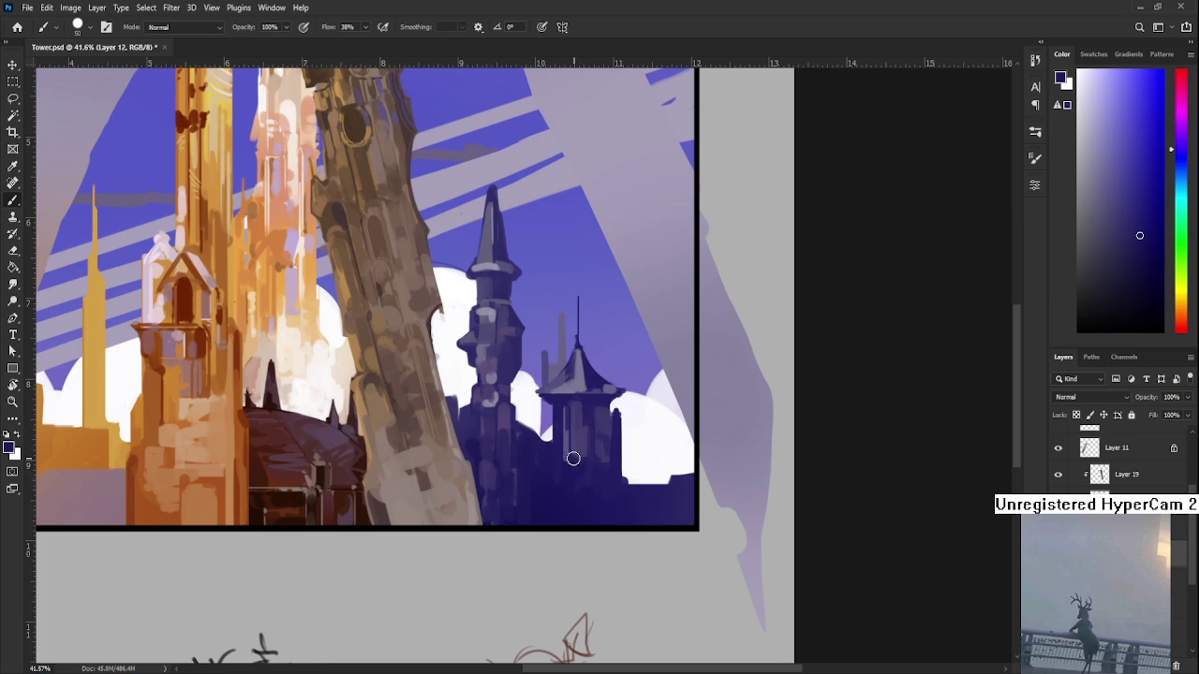
pyautogui.keyDown('alt'); pyautogui.click(590, 429); pyautogui.keyUp('alt')
pyautogui.keyDown('alt'); pyautogui.click(590, 428); pyautogui.keyUp('alt')
pyautogui.keyDown('alt'); pyautogui.click(609, 419); pyautogui.keyUp('alt')
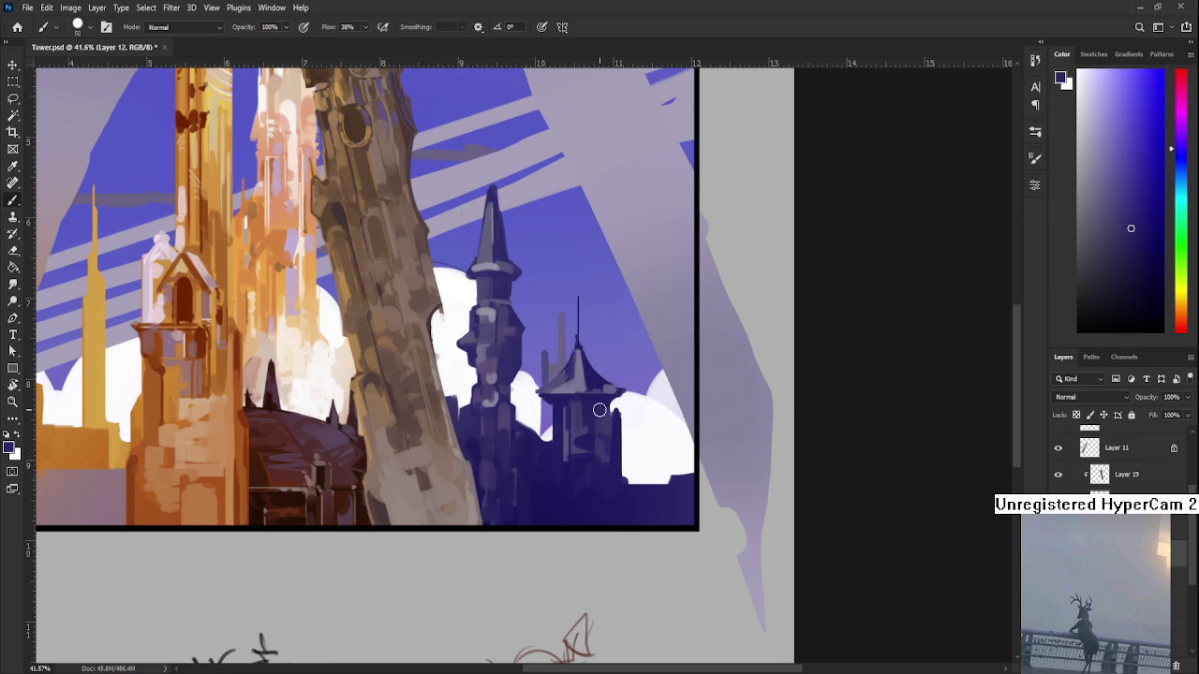
pyautogui.keyDown('alt'); pyautogui.click(607, 426); pyautogui.keyUp('alt')
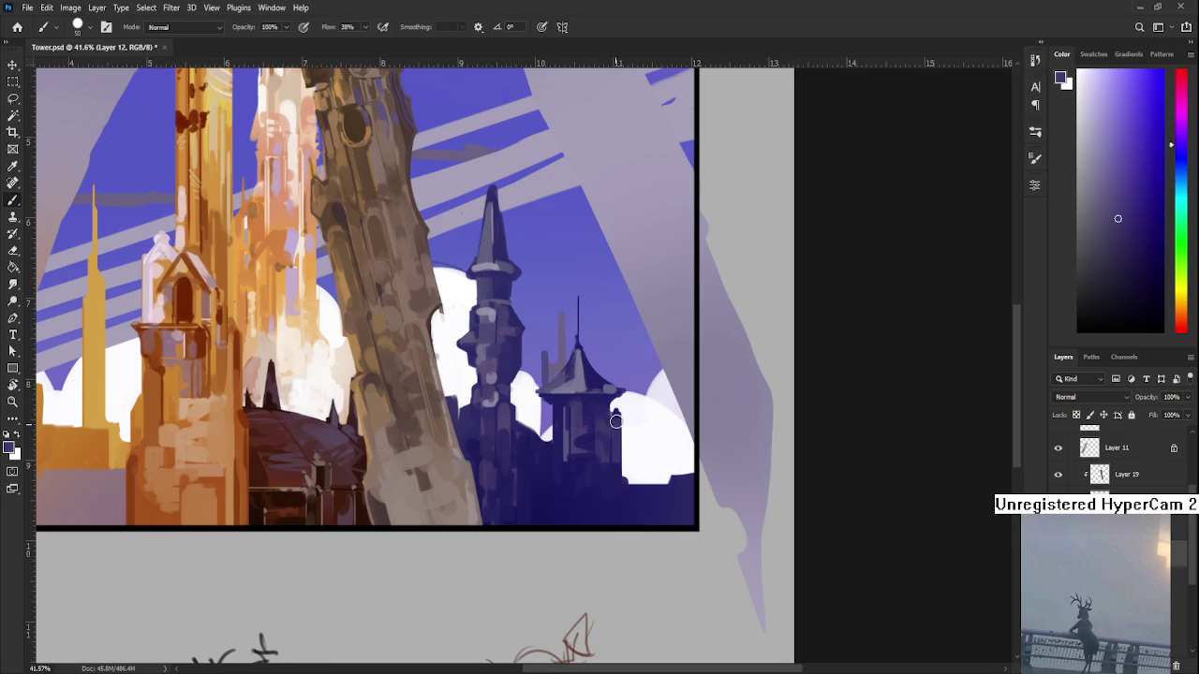
pyautogui.keyDown('alt'); pyautogui.click(616, 472); pyautogui.keyUp('alt')
pyautogui.scroll(-1, 609, 464)
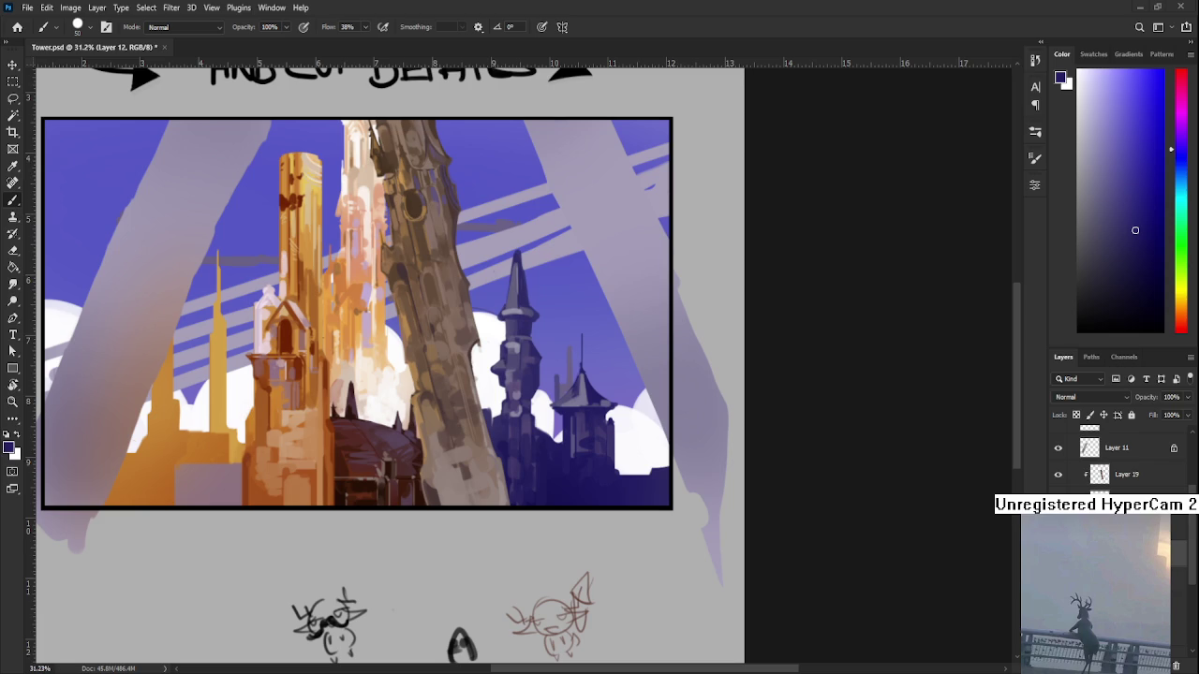
# - At 34% zoom, paint lighter blue blocks across the small tower's lower body
pyautogui.scroll(-2, 470, 505)
pyautogui.scroll(3, 470, 506)
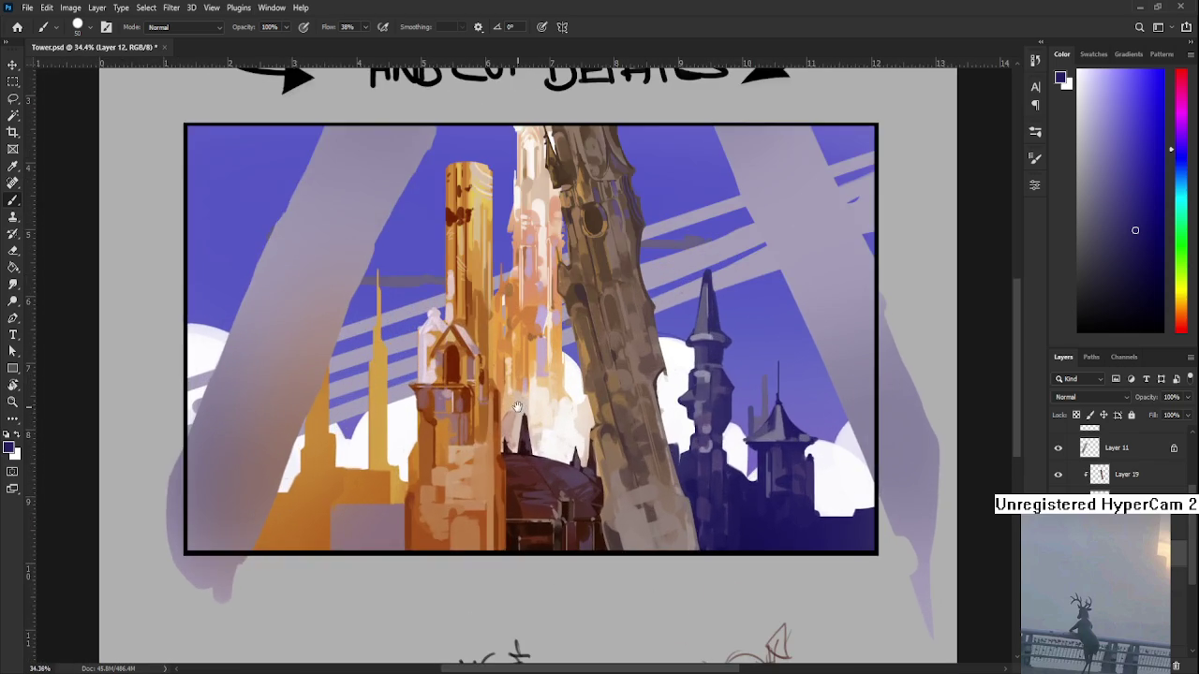
pyautogui.scroll(-1, 656, 469)
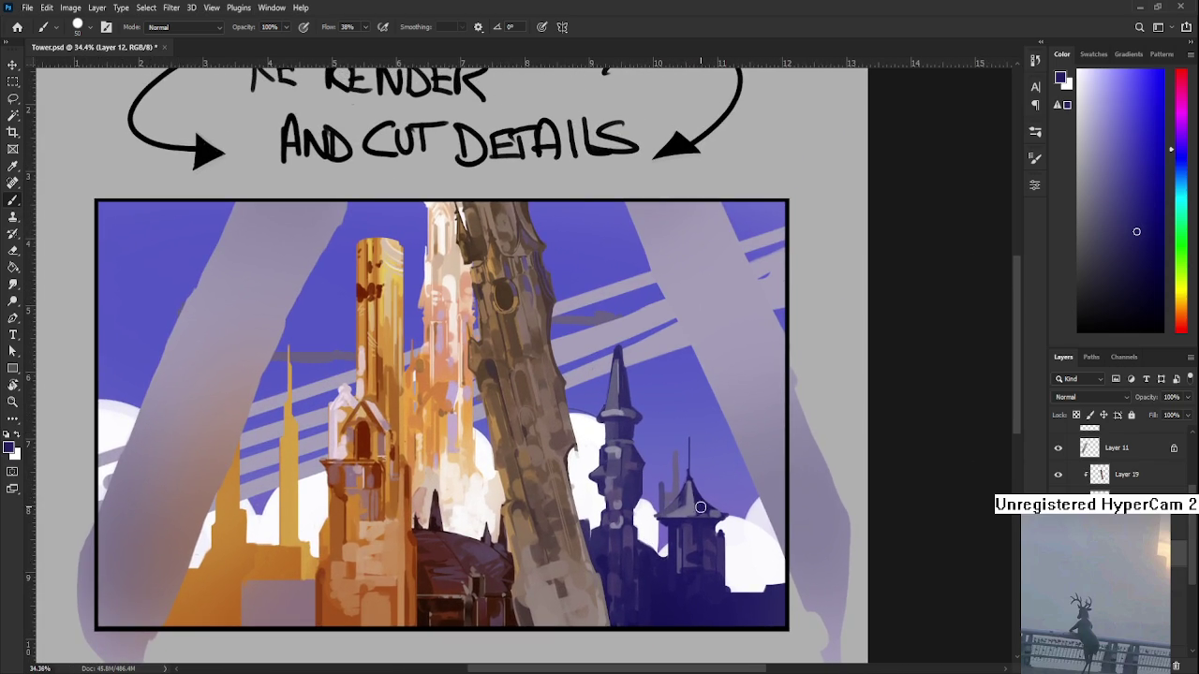
pyautogui.keyDown('alt'); pyautogui.click(694, 505); pyautogui.keyUp('alt')
pyautogui.scroll(-1, 694, 505)
pyautogui.keyDown('alt'); pyautogui.click(697, 480); pyautogui.keyUp('alt')
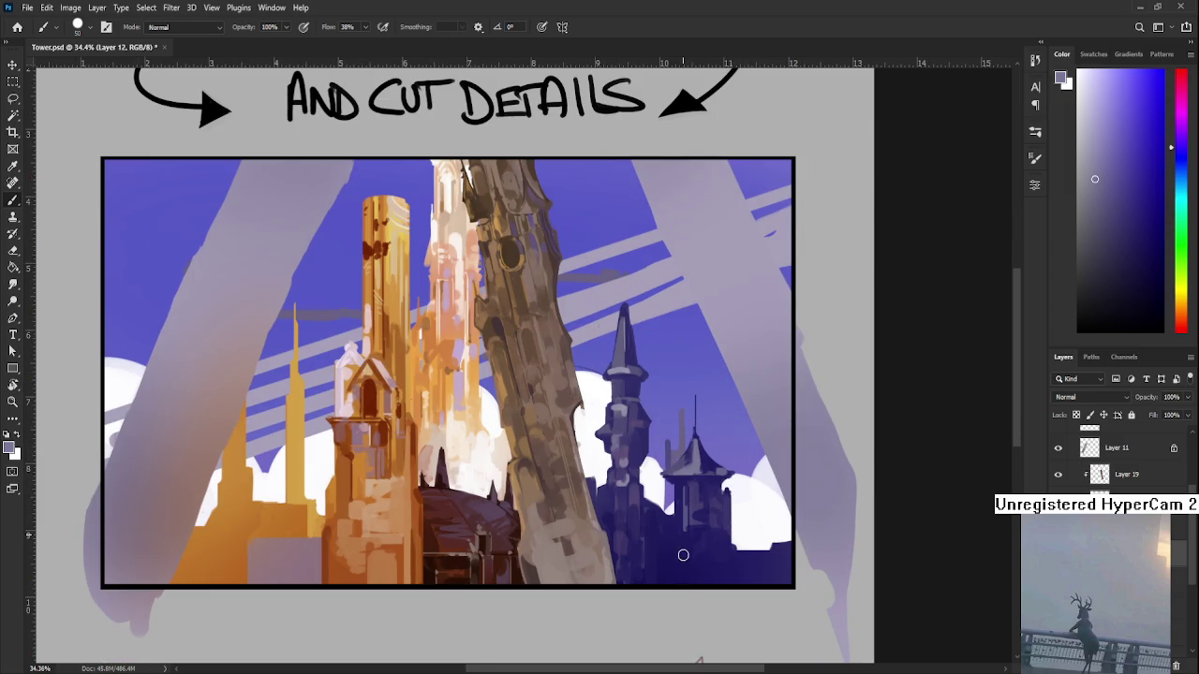
pyautogui.keyDown('alt'); pyautogui.click(687, 539); pyautogui.keyUp('alt')
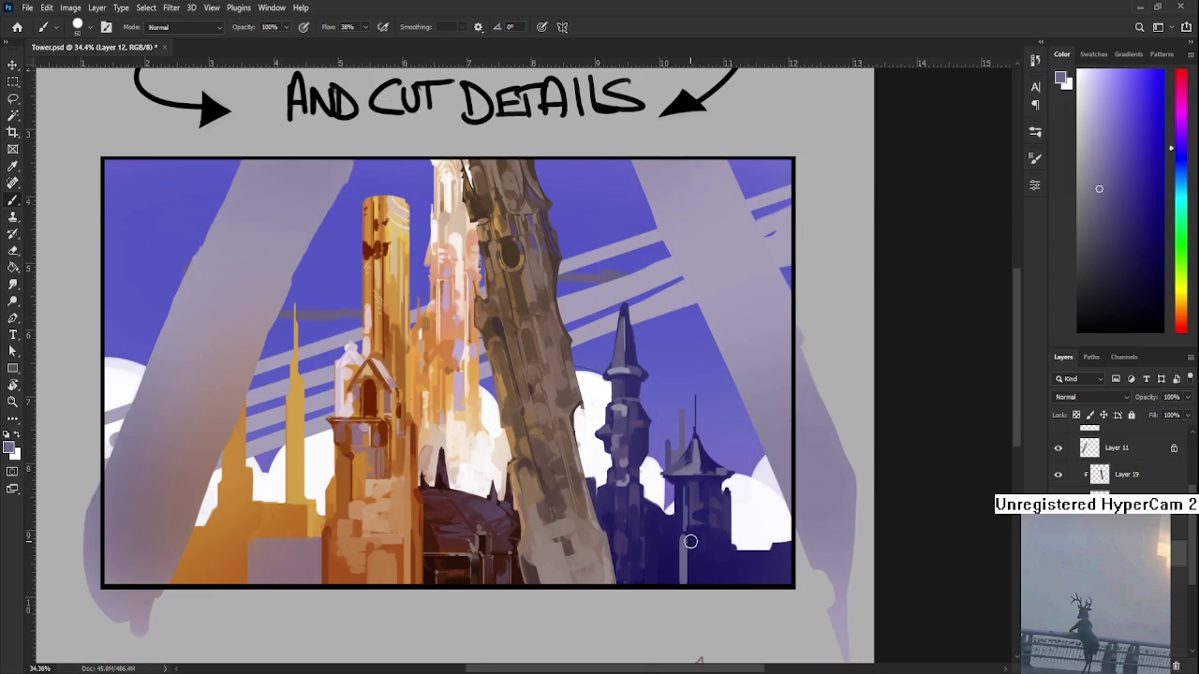
pyautogui.keyDown('alt'); pyautogui.click(722, 514); pyautogui.keyUp('alt')
pyautogui.moveTo(722, 548); pyautogui.dragTo(726, 576)
pyautogui.keyDown('alt'); pyautogui.click(727, 555); pyautogui.keyUp('alt')
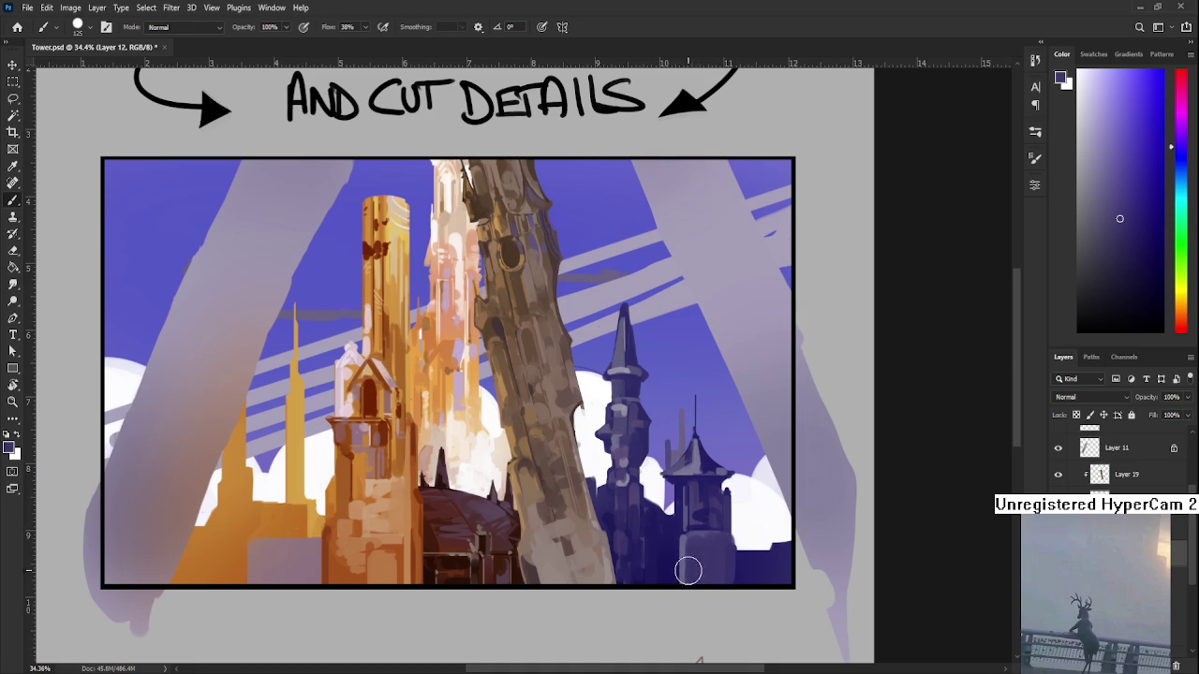
# - Sample darker blues from the tower and shrink the brush from 100 to 40
pyautogui.keyDown('alt'); pyautogui.click(696, 543); pyautogui.keyUp('alt')
pyautogui.keyDown('alt'); pyautogui.click(672, 553); pyautogui.keyUp('alt')
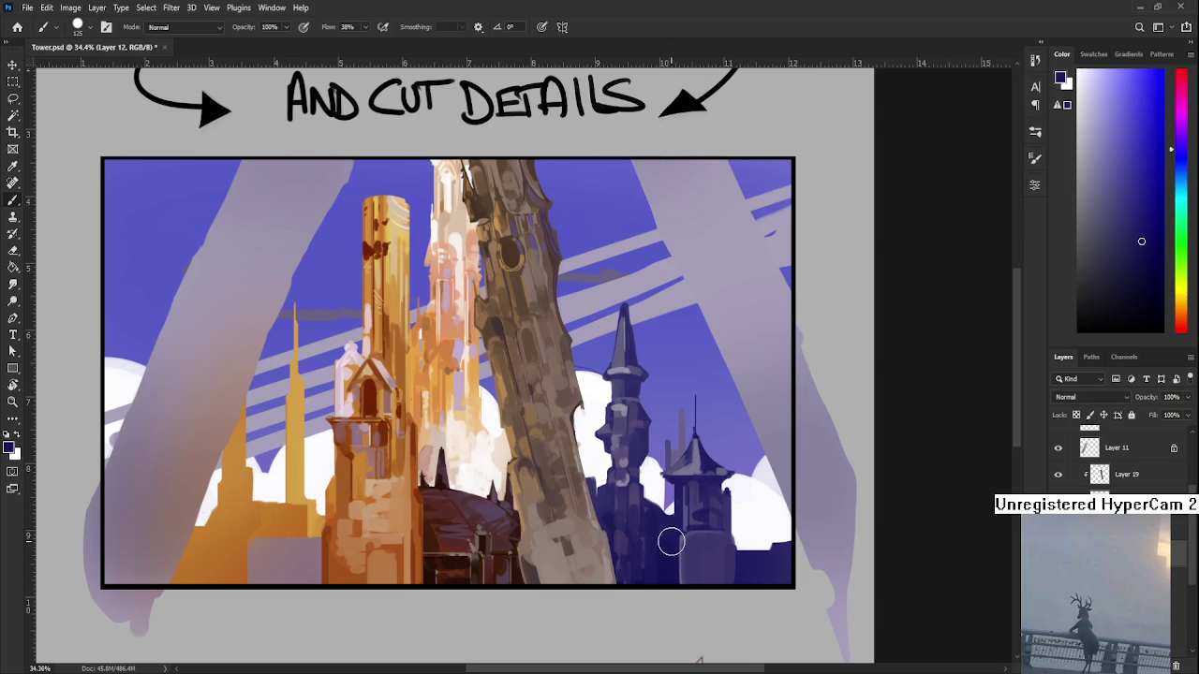
pyautogui.keyDown('alt'); pyautogui.click(676, 564); pyautogui.keyUp('alt')
pyautogui.press('[')
pyautogui.press('[')
pyautogui.press('[')
pyautogui.keyDown('alt'); pyautogui.click(695, 573); pyautogui.keyUp('alt')
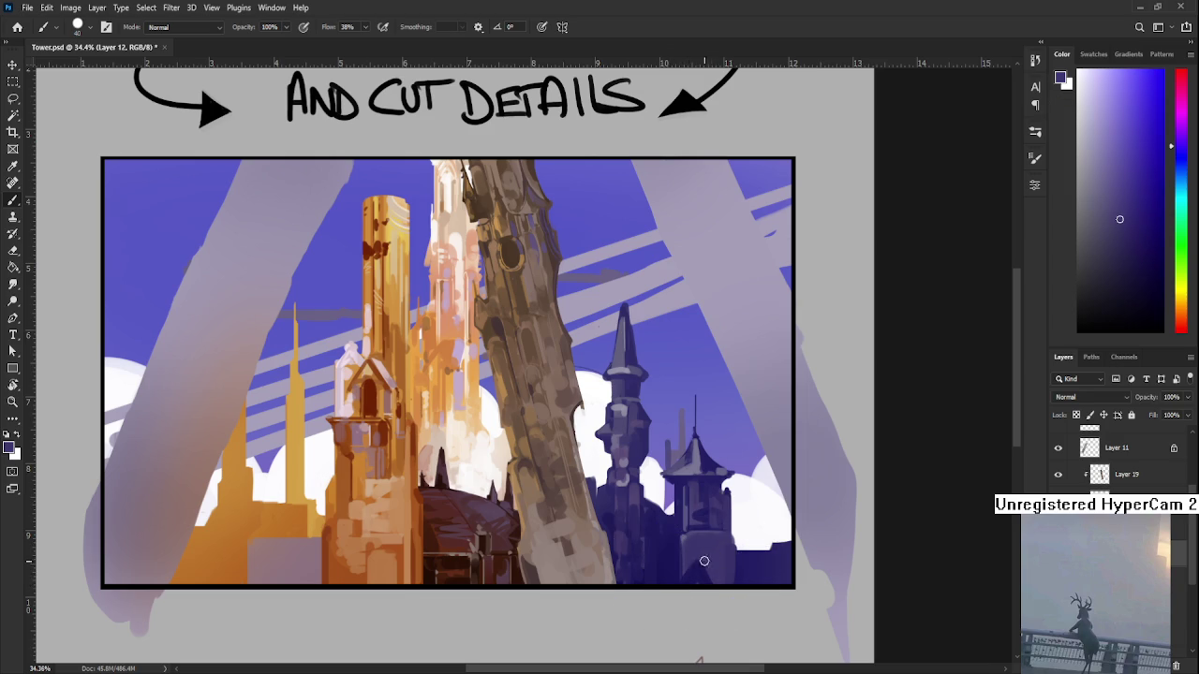
pyautogui.keyDown('alt'); pyautogui.click(696, 569); pyautogui.keyUp('alt')
# - Alternate lighter and darker blue-violet strokes across the small tower's base
pyautogui.keyDown('alt'); pyautogui.click(685, 579); pyautogui.keyUp('alt')
pyautogui.keyDown('alt'); pyautogui.click(681, 552); pyautogui.keyUp('alt')
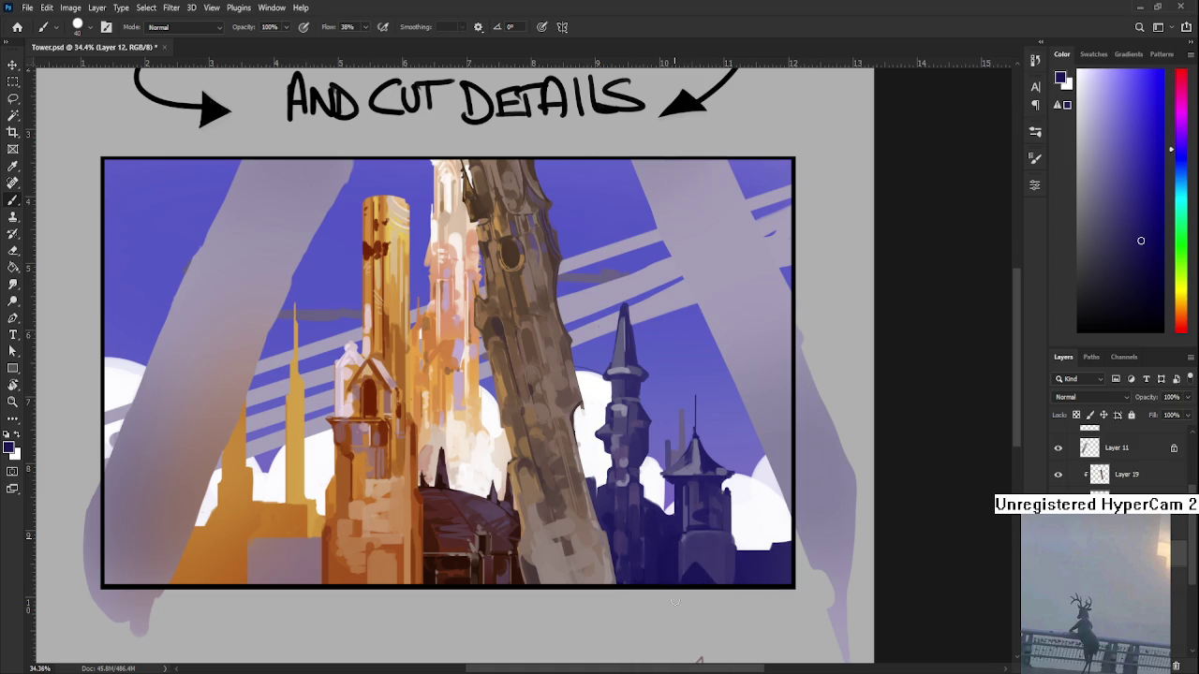
pyautogui.keyDown('alt'); pyautogui.click(695, 551); pyautogui.keyUp('alt')
pyautogui.keyDown('alt'); pyautogui.click(689, 573); pyautogui.keyUp('alt')
pyautogui.keyDown('alt'); pyautogui.click(694, 574); pyautogui.keyUp('alt')
pyautogui.keyDown('alt'); pyautogui.click(707, 563); pyautogui.keyUp('alt')
pyautogui.scroll(3, 682, 521)
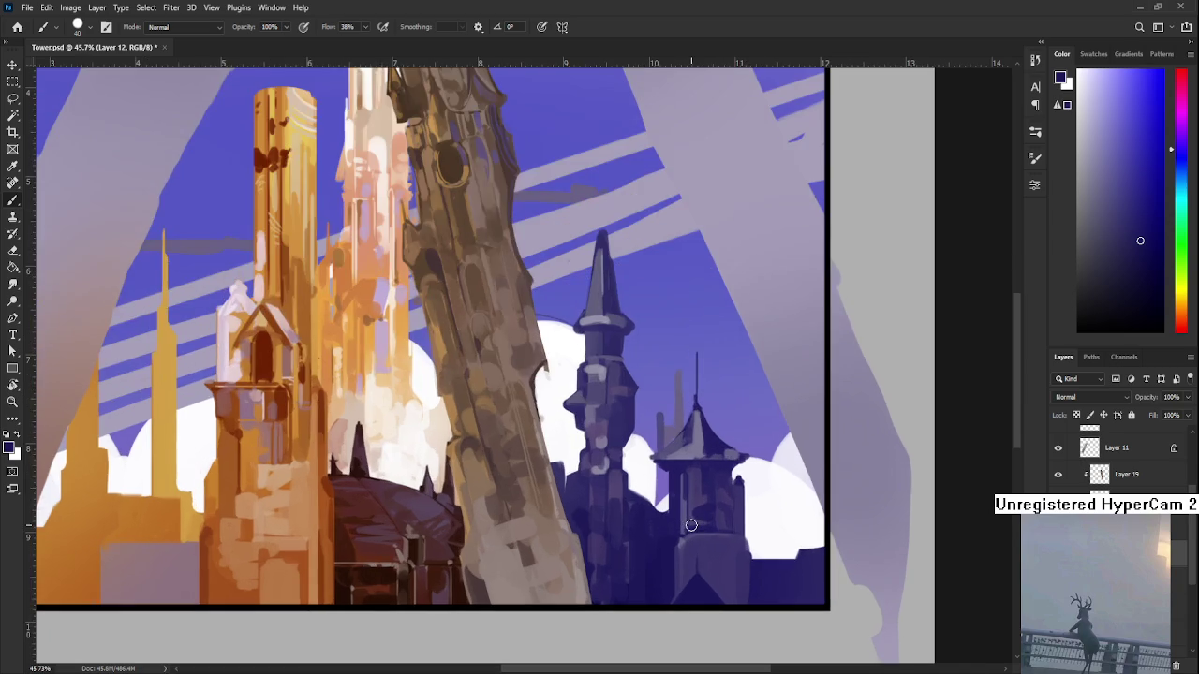
# - Paint a dark vertical stroke at the small tower's right base using its sampled base colour
pyautogui.keyDown('alt'); pyautogui.click(710, 583); pyautogui.keyUp('alt')
pyautogui.moveTo(739, 600); pyautogui.dragTo(738, 569)
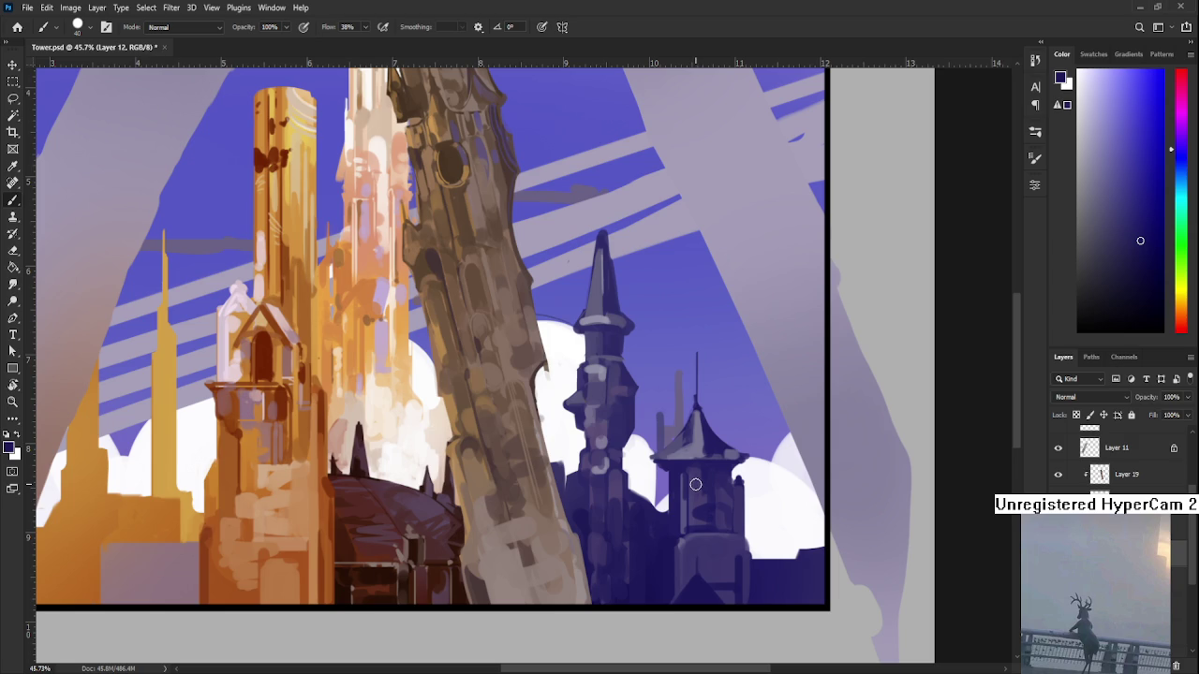
pyautogui.keyDown('alt'); pyautogui.click(734, 480); pyautogui.keyUp('alt')
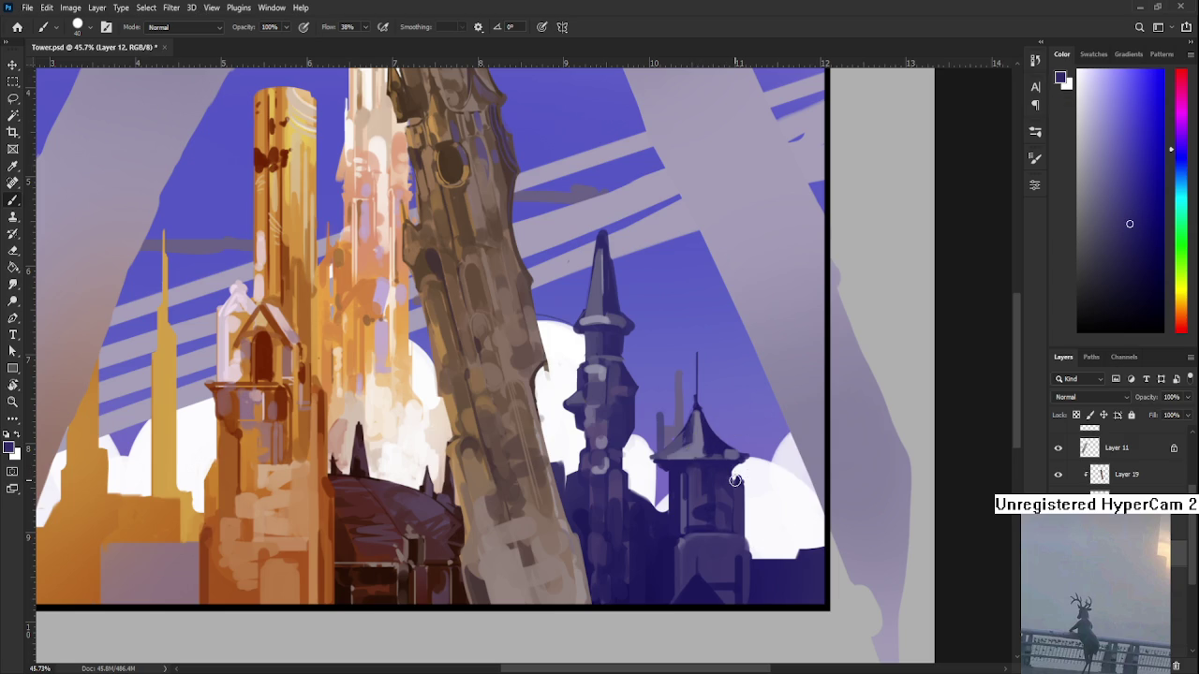